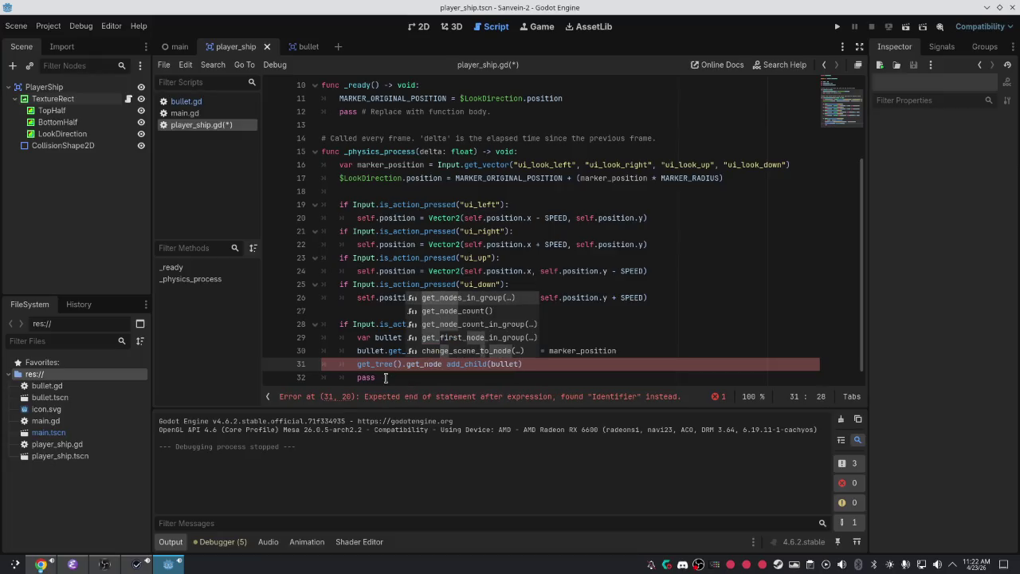
Delete the stray get_node after get_tree(). on line 31 and switch to the browser documentation
{"action": "key", "text": "BackSpace"}
{"action": "key", "text": "BackSpace"}
{"action": "key", "text": "BackSpace"}
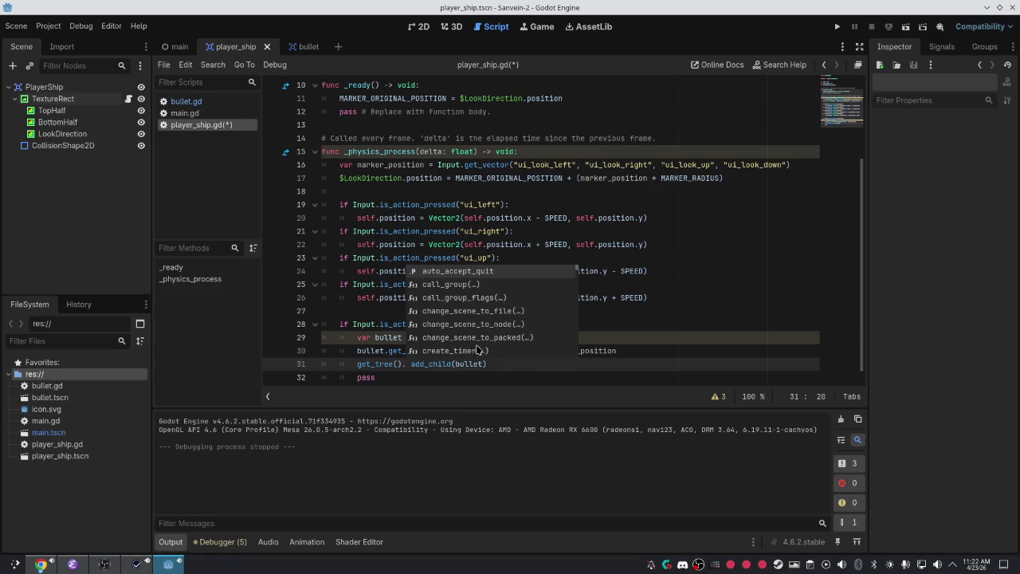
{"action": "key", "text": "alt+Tab"}
{"action": "key", "text": "alt+Tab"}
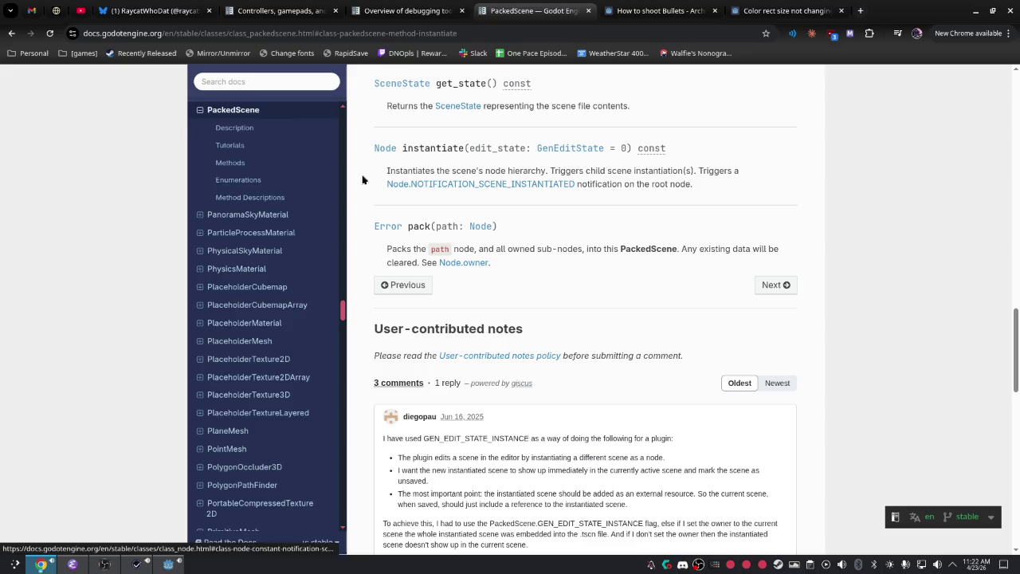
Review the Player code sample in the 'How to shoot Bullets' forum thread, then return to Godot
{"action": "left_click", "coordinate": [672, 10]}
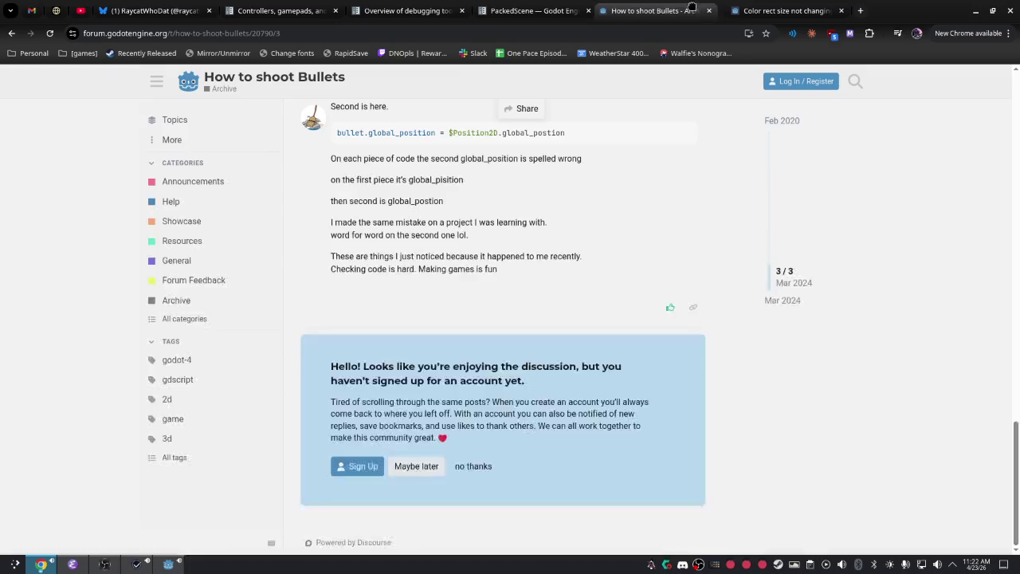
{"action": "scroll", "coordinate": [470, 229], "scroll_direction": "up", "scroll_amount": 15}
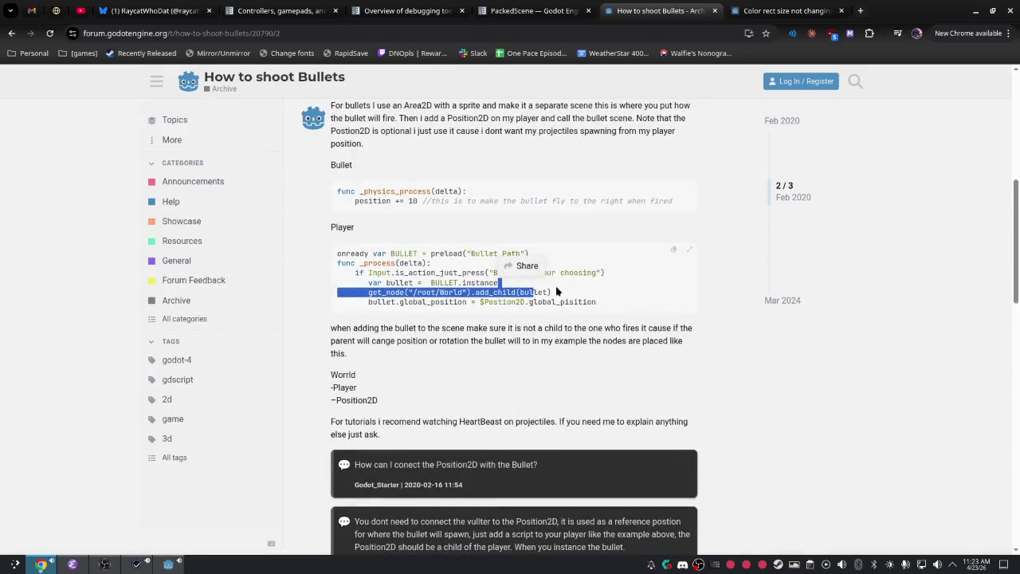
{"action": "left_click", "coordinate": [407, 301]}
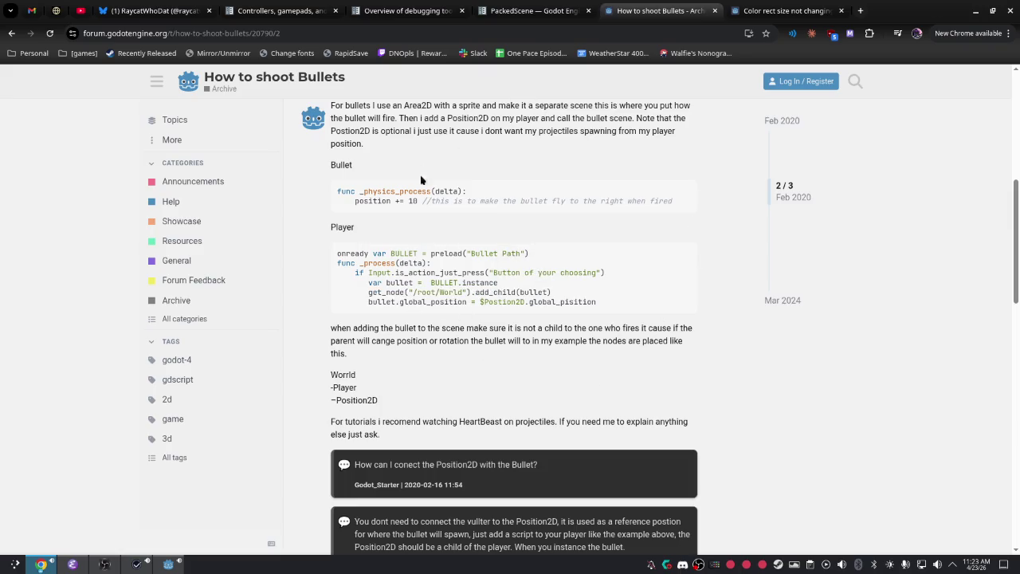
{"action": "scroll", "coordinate": [526, 289], "scroll_direction": "up", "scroll_amount": 5}
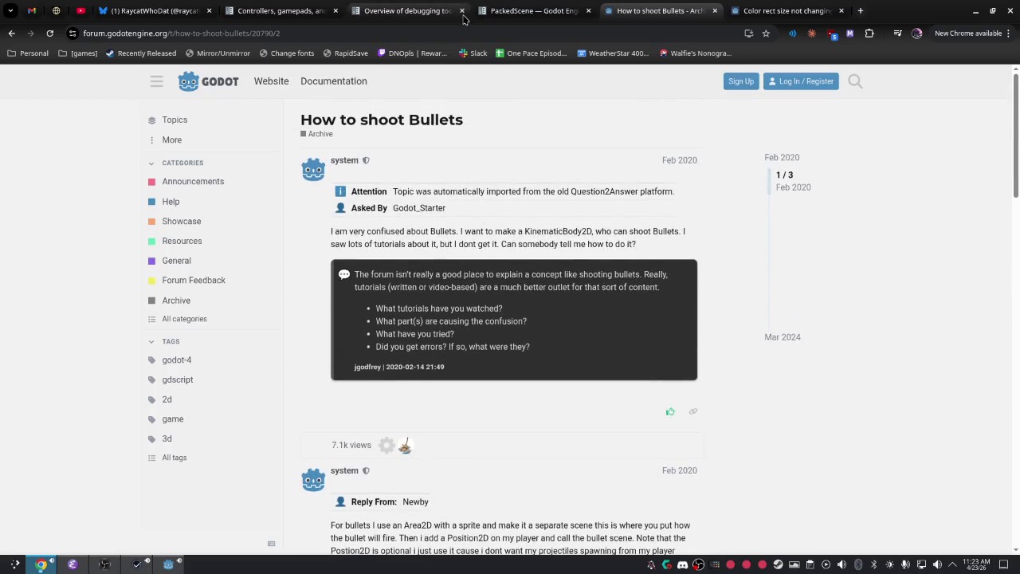
{"action": "key", "text": "alt+Tab"}
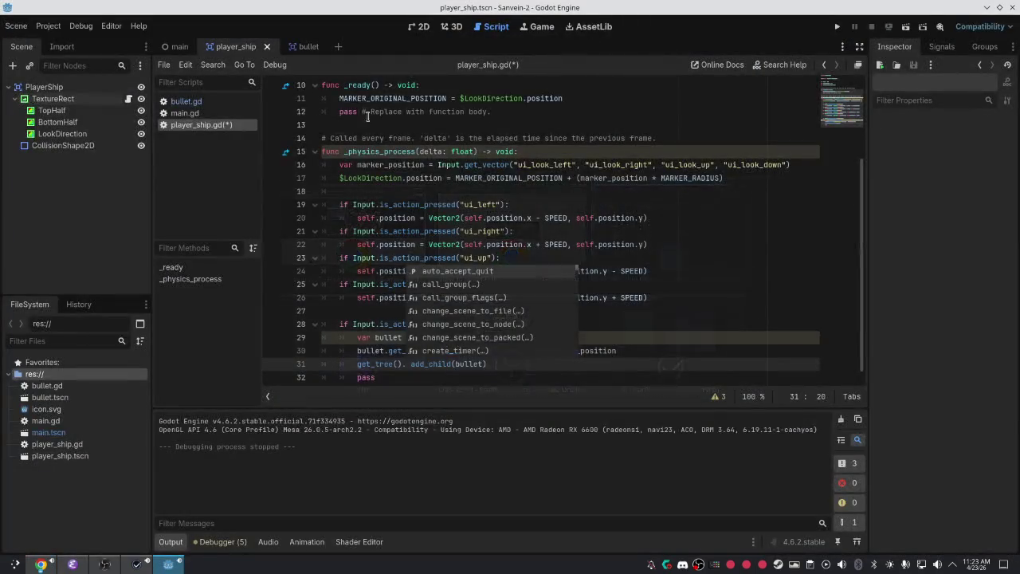
Erase line 31 back to its start and delete the leftover pass statement
{"action": "left_click", "coordinate": [411, 363]}
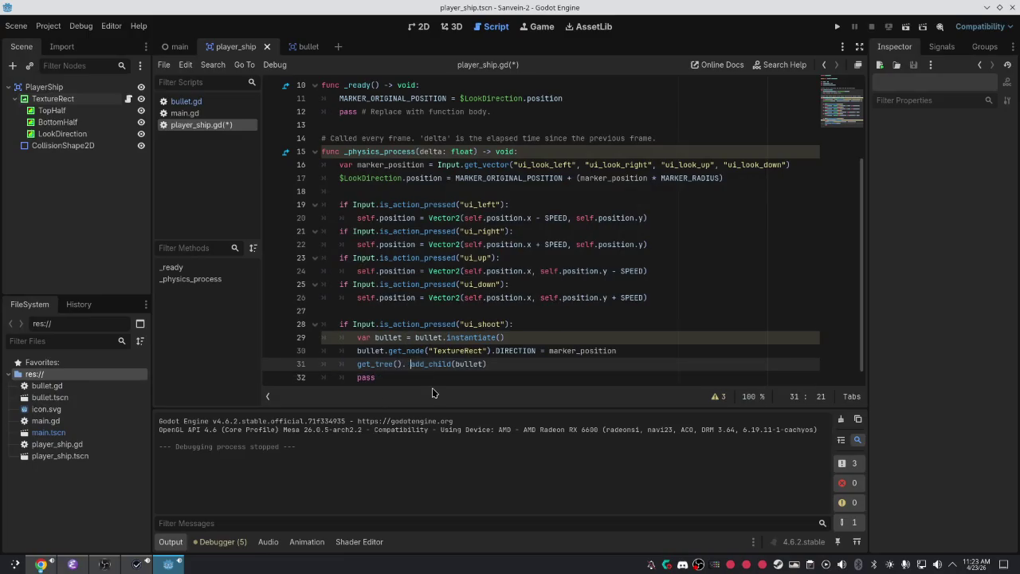
{"action": "key", "text": "BackSpace"}
{"action": "key", "text": "BackSpace"}
{"action": "key", "text": "Delete"}
{"action": "key", "text": "Delete"}
{"action": "key", "text": "Delete"}
{"action": "key", "text": "BackSpace"}
{"action": "key", "text": "BackSpace"}
{"action": "key", "text": "BackSpace"}
{"action": "key", "text": "Delete"}
{"action": "key", "text": "Delete"}
{"action": "key", "text": "Delete"}
{"action": "key", "text": "Delete"}
{"action": "key", "text": "BackSpace"}
{"action": "key", "text": "BackSpace"}
{"action": "key", "text": "BackSpace"}
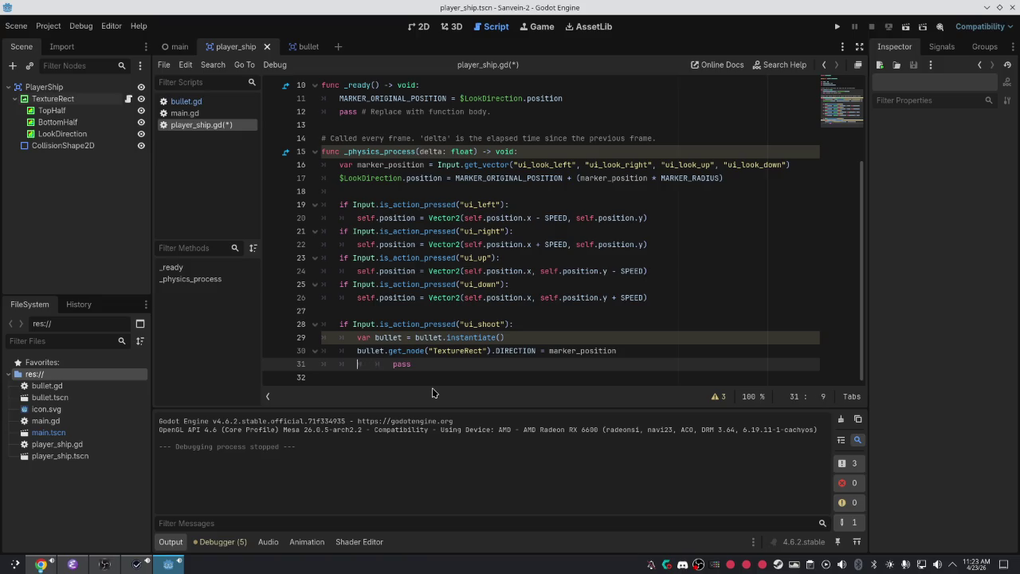
{"action": "mouse_move", "coordinate": [435, 364]}
{"action": "left_mouse_down"}
{"action": "mouse_move", "coordinate": [365, 352]}
{"action": "mouse_move", "coordinate": [360, 364]}
{"action": "left_mouse_up"}
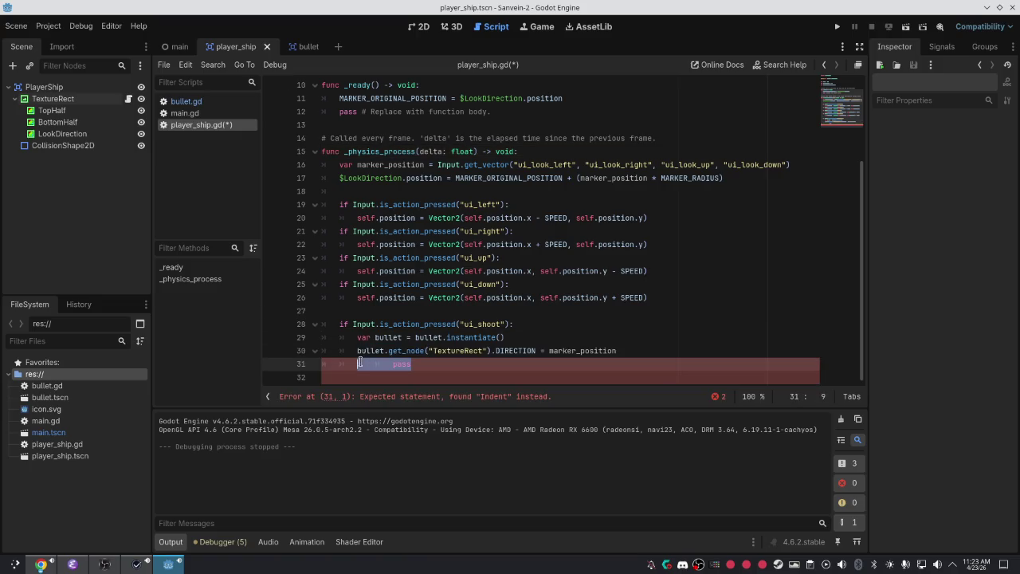
{"action": "key", "text": "BackSpace"}
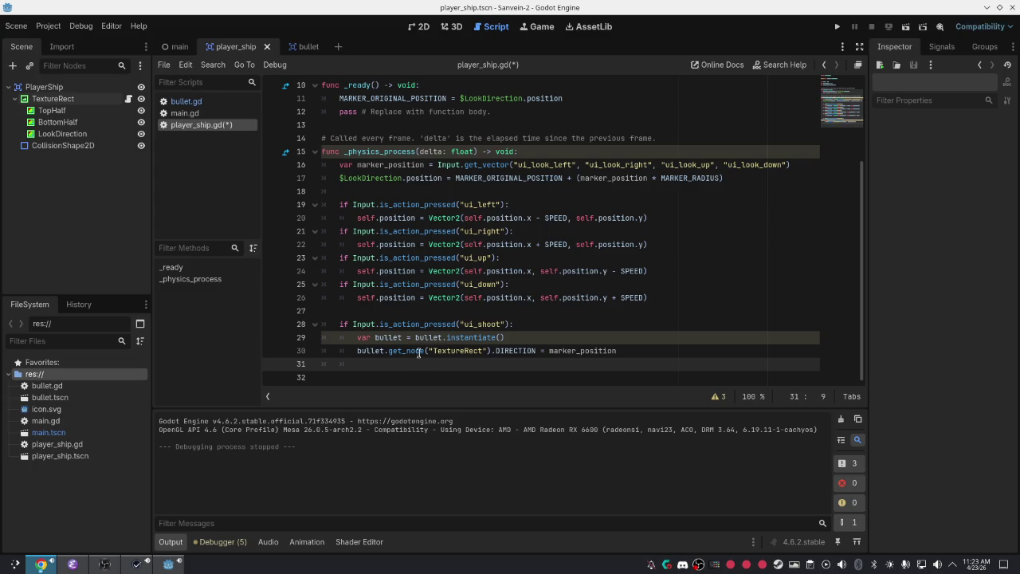
Write get_node('/').add_child(bullet) on line 31 and save player_ship.gd
{"action": "left_click", "coordinate": [386, 371]}
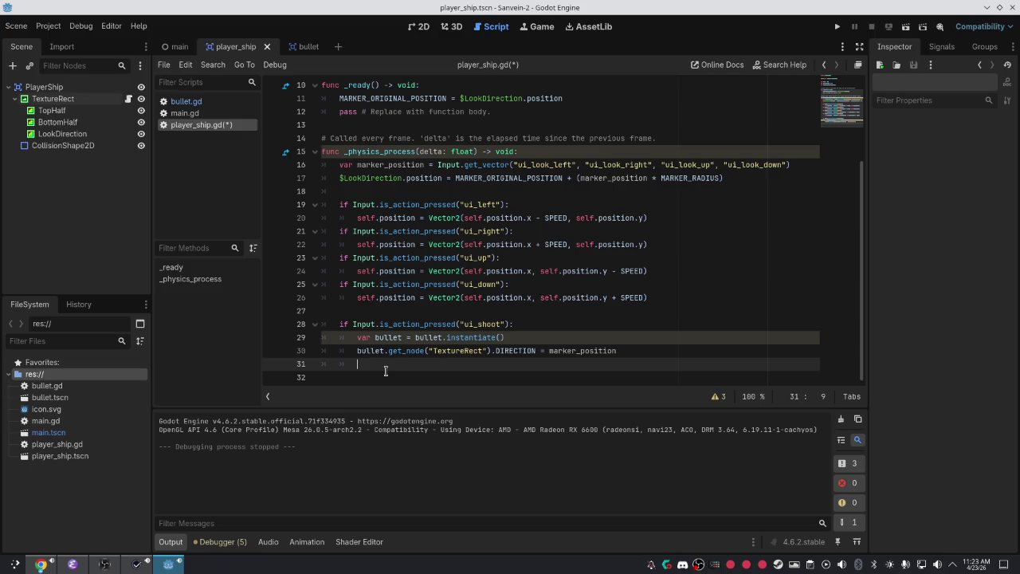
{"action": "type", "text": "get_node('"}
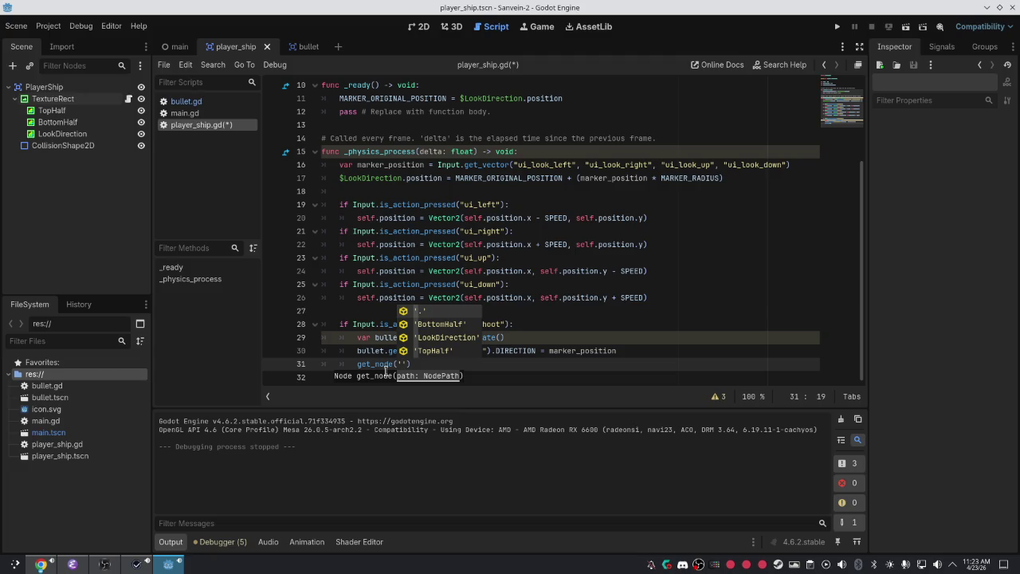
{"action": "type", "text": "/"}
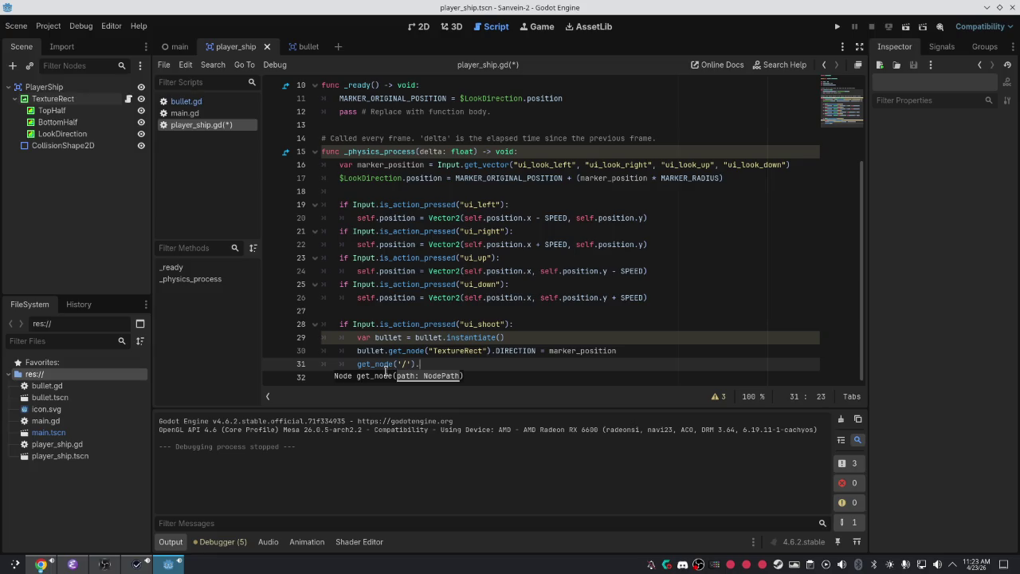
{"action": "key", "text": "Return"}
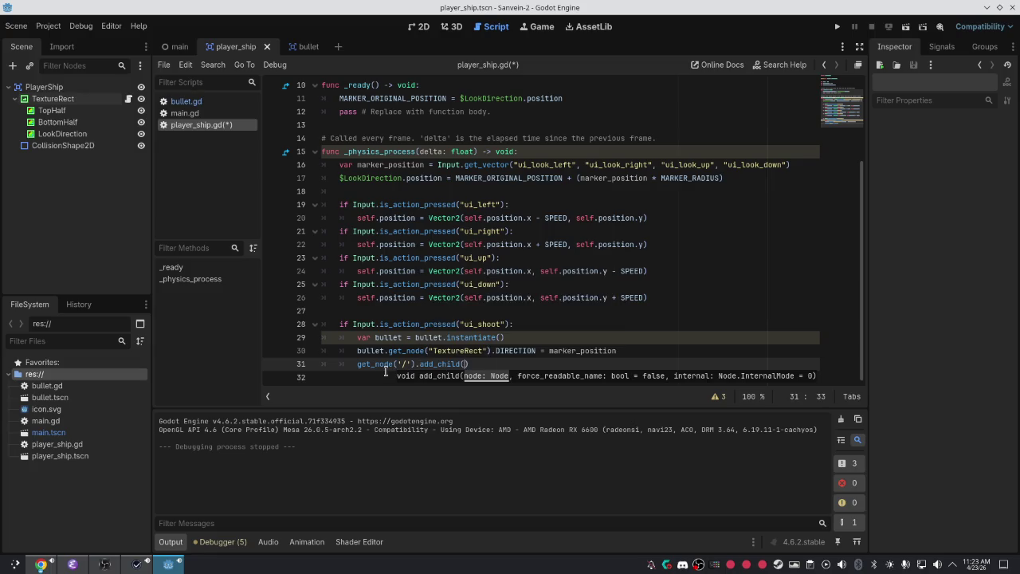
{"action": "type", "text": "bull"}
{"action": "key", "text": "Return"}
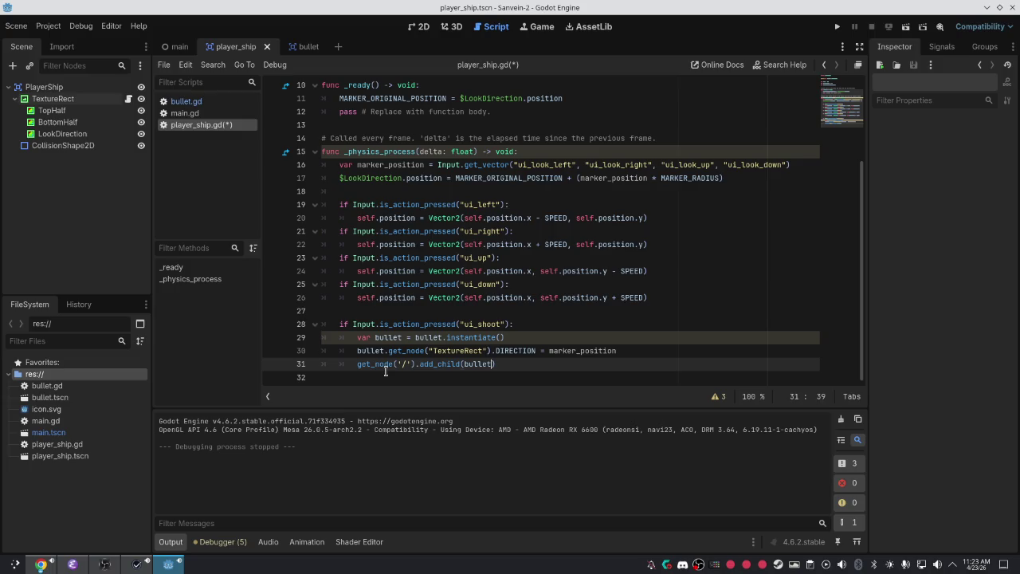
{"action": "type", "text": ")"}
{"action": "key", "text": "ctrl+s"}
Run the project, try shooting, and return to the debugger halted at line 31's null add_child error
{"action": "left_click", "coordinate": [837, 26]}
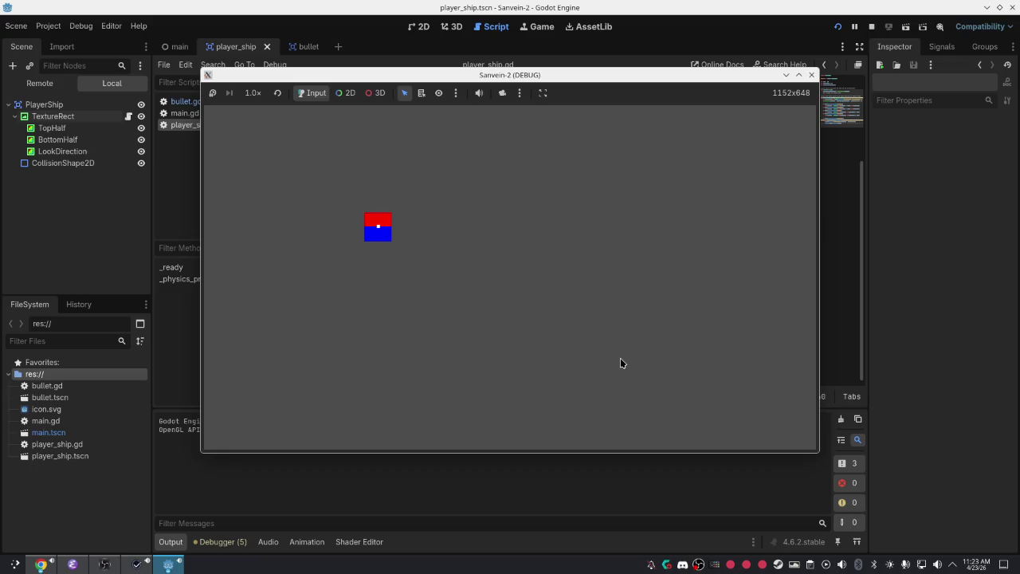
{"action": "left_click", "coordinate": [620, 362]}
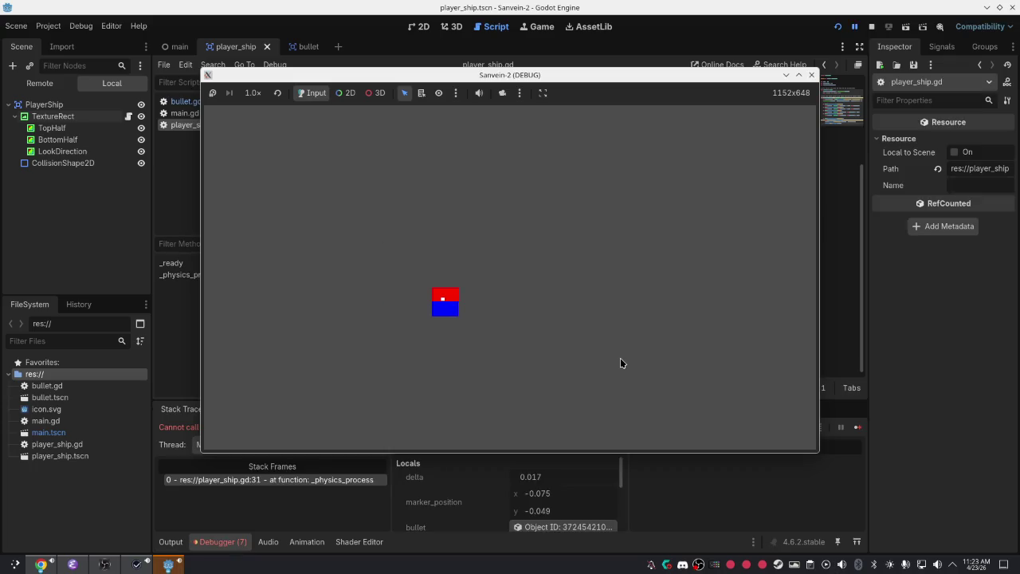
{"action": "left_click", "coordinate": [970, 426]}
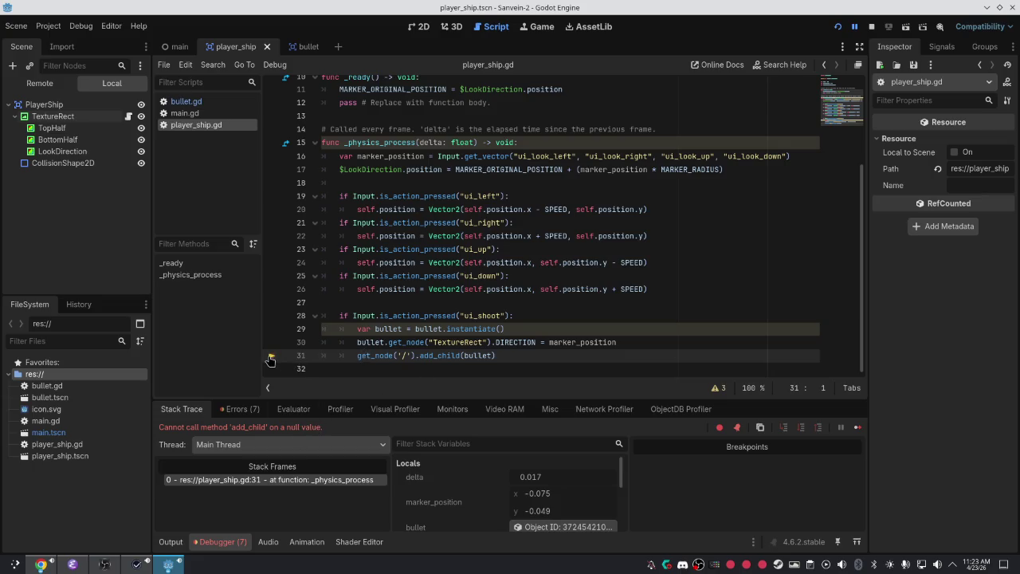
Evaluate get_node("Root") in the debugger's Evaluator, which returns null
{"action": "left_click", "coordinate": [293, 409]}
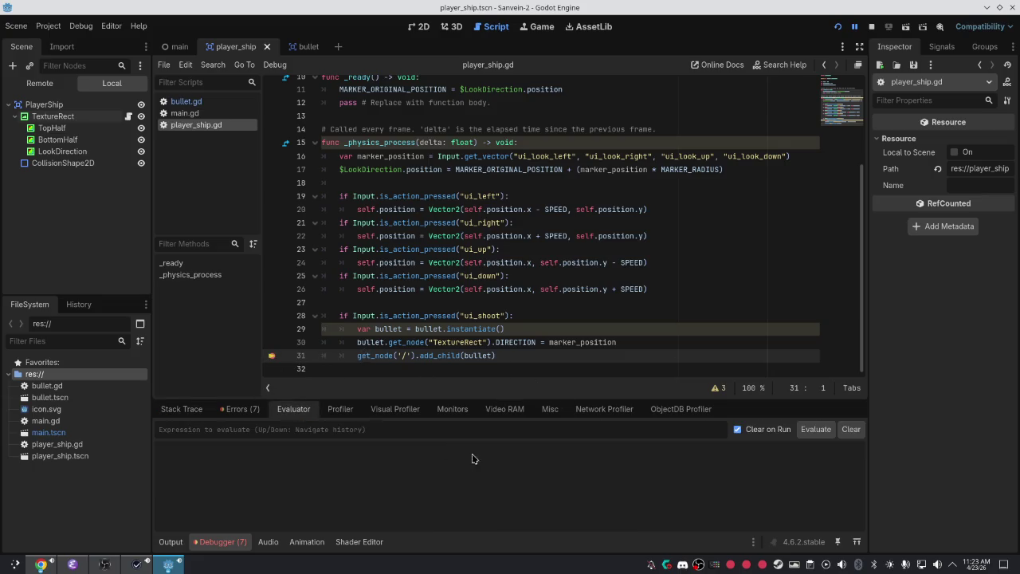
{"action": "left_click", "coordinate": [491, 425]}
{"action": "type", "text": "get_node(\"Root"}
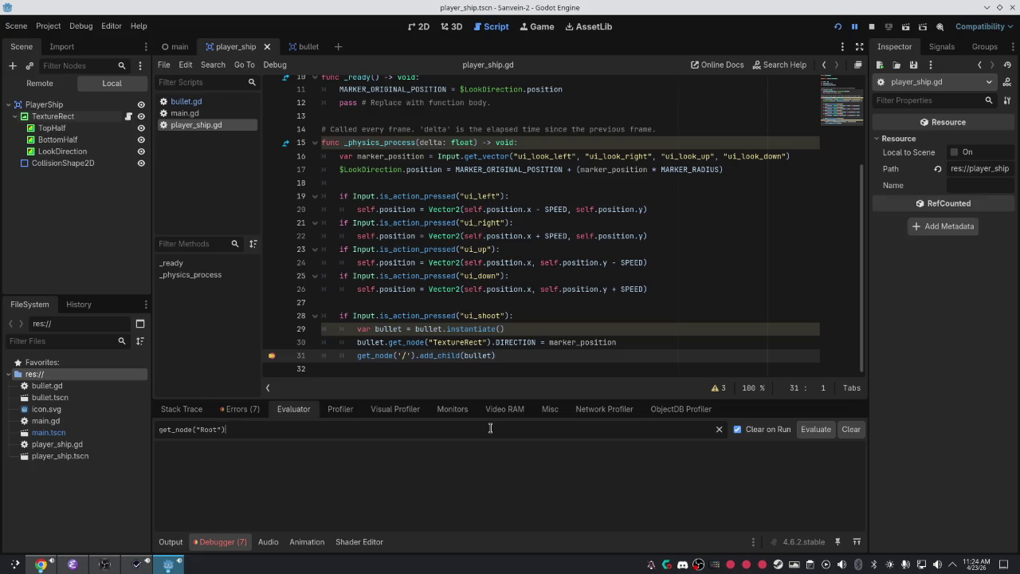
{"action": "key", "text": "Return"}
Evaluate get_node("root") as well, then open main.tscn to check its root node
{"action": "key", "text": "Up"}
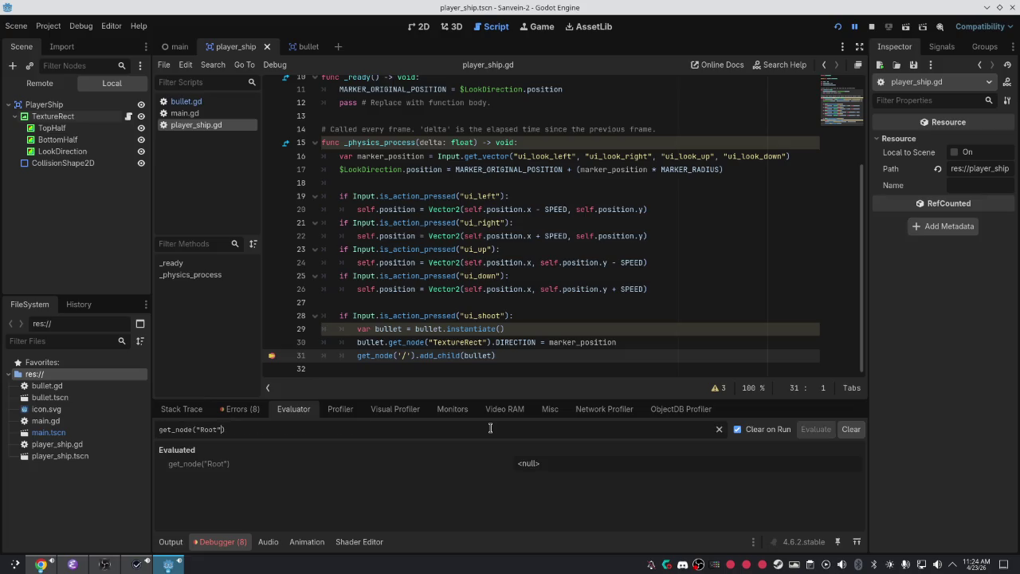
{"action": "key", "text": "BackSpace"}
{"action": "type", "text": "r"}
{"action": "key", "text": "Return"}
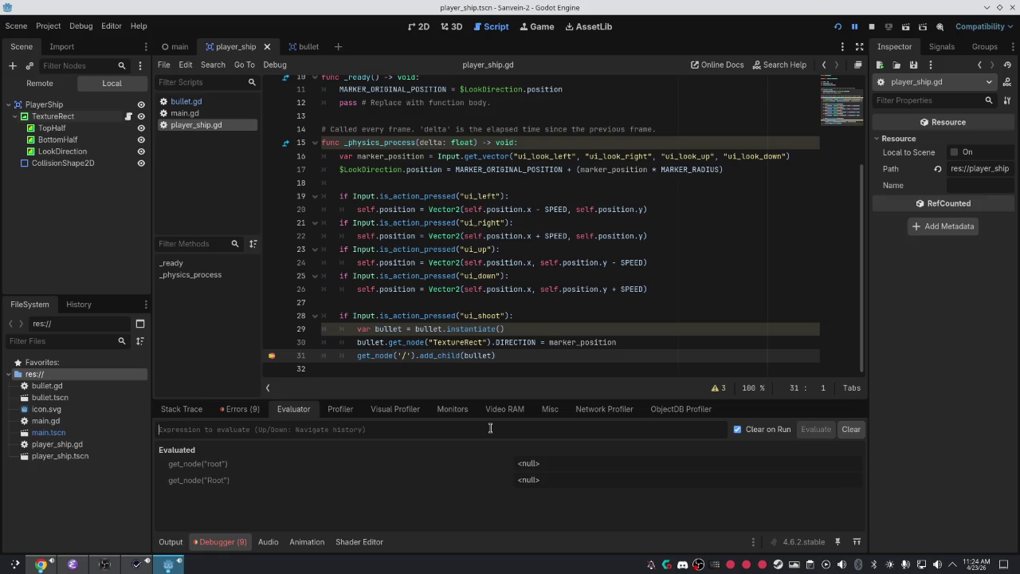
{"action": "key", "text": "Up"}
{"action": "left_click", "coordinate": [175, 46]}
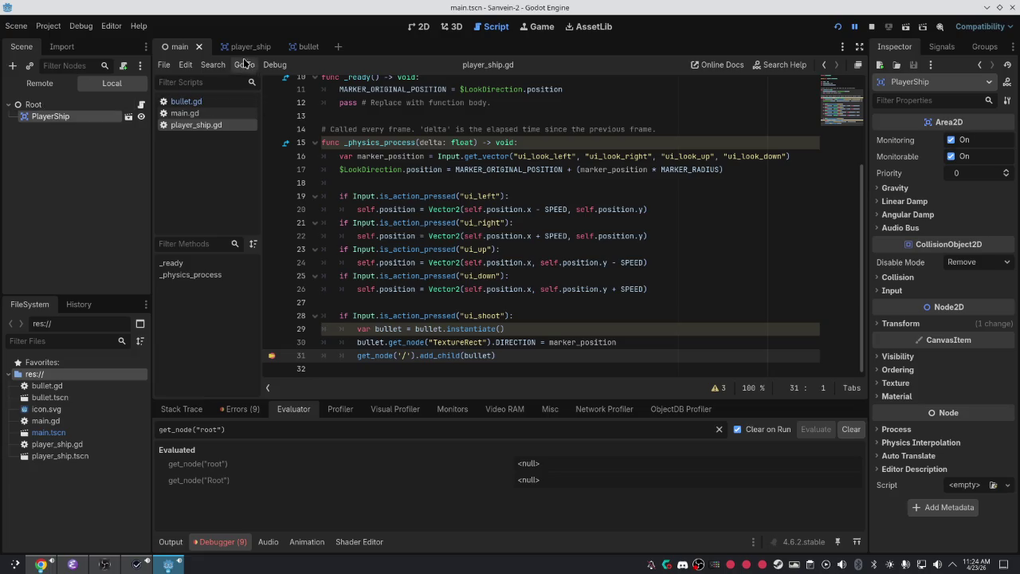
Inspect main.tscn's Root node, then evaluate get_node("main") in the Evaluator
{"action": "left_click", "coordinate": [52, 107]}
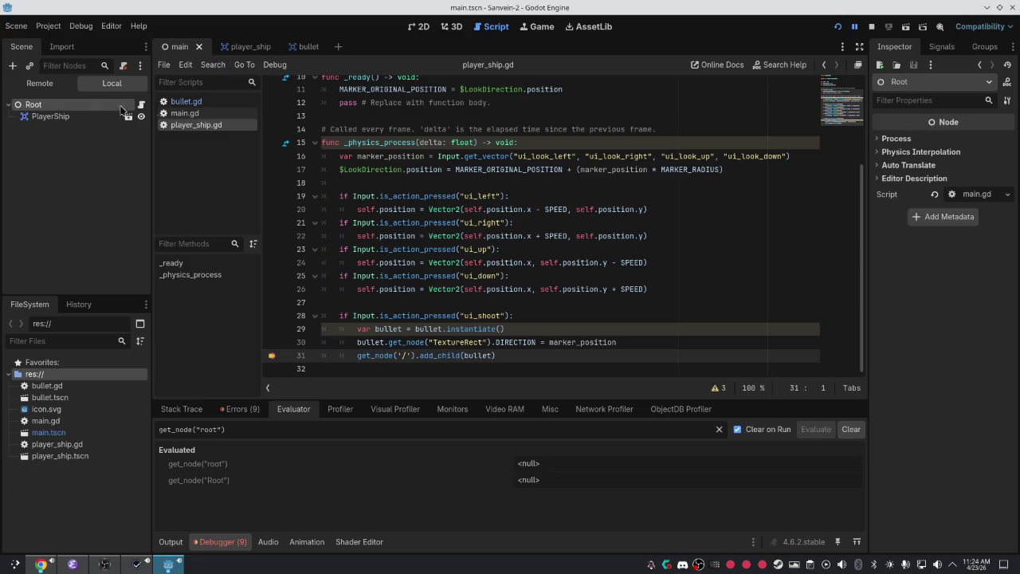
{"action": "left_click", "coordinate": [244, 48]}
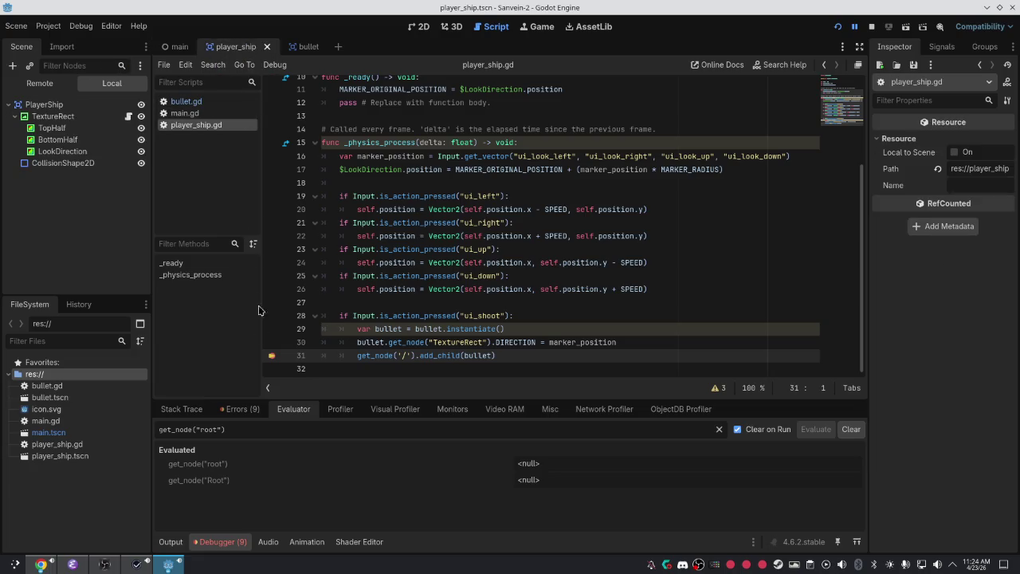
{"action": "double_click", "coordinate": [204, 429]}
{"action": "type", "text": "main"}
{"action": "key", "text": "Return"}
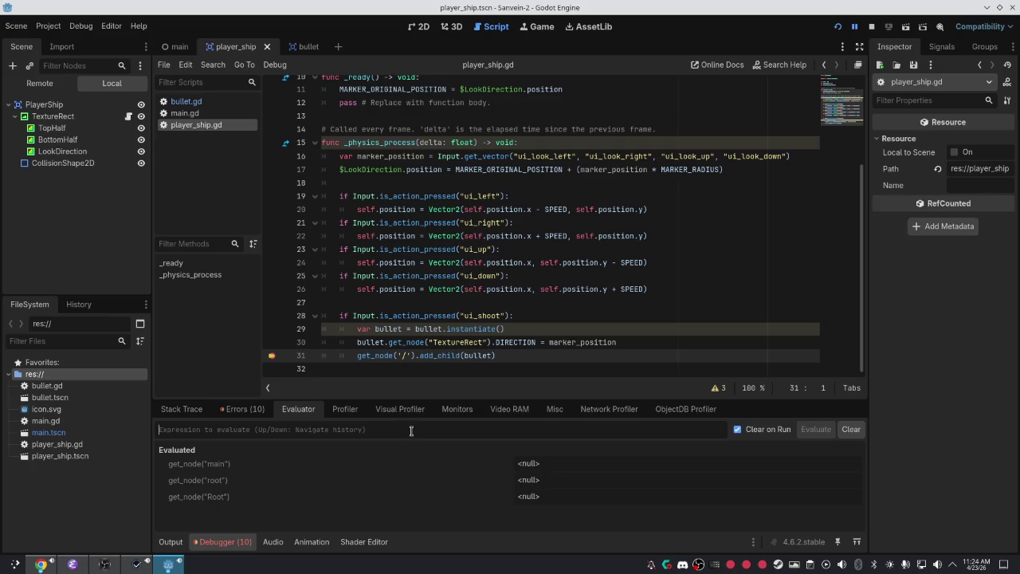
Evaluate get_node("/Root"), which also returns null
{"action": "key", "text": "Up"}
{"action": "key", "text": "BackSpace"}
{"action": "key", "text": "BackSpace"}
{"action": "key", "text": "BackSpace"}
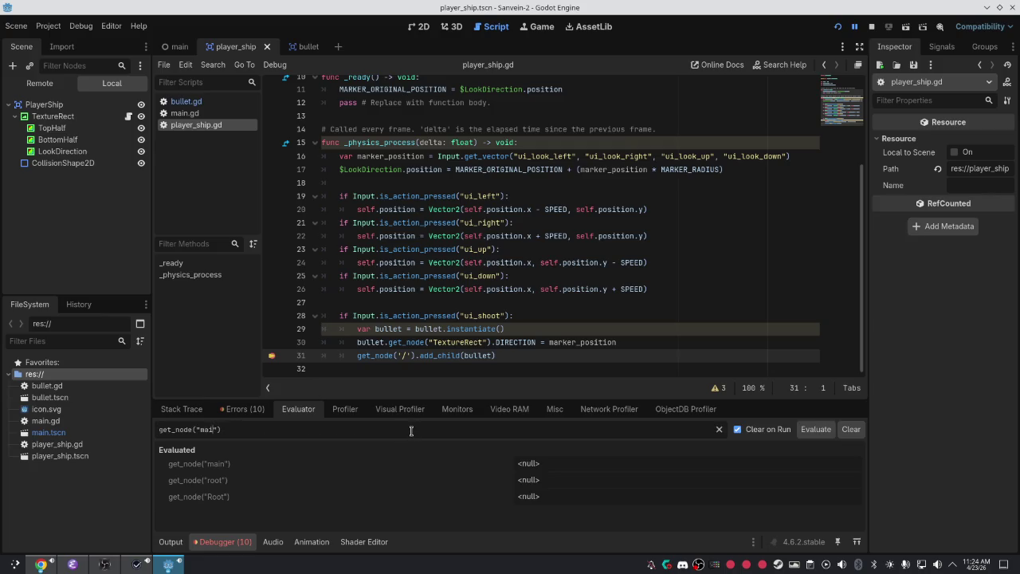
{"action": "type", "text": "oot"}
{"action": "key", "text": "Return"}
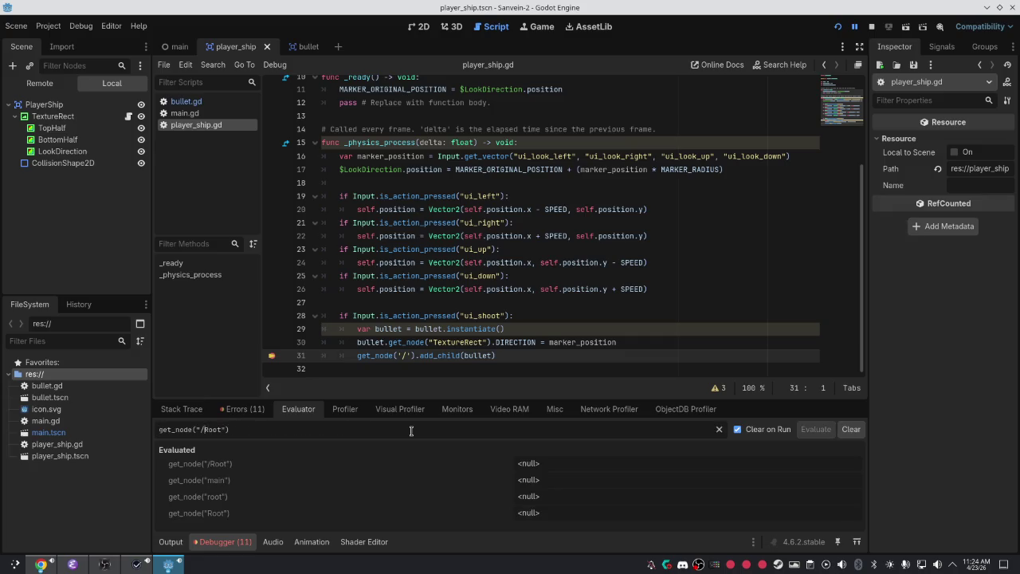
{"action": "key", "text": "BackSpace"}
{"action": "key", "text": "BackSpace"}
{"action": "key", "text": "BackSpace"}
Launch the game with F5, switch to Chrome, and close the 'How to shoot Bullets' page
{"action": "key", "text": "F5"}
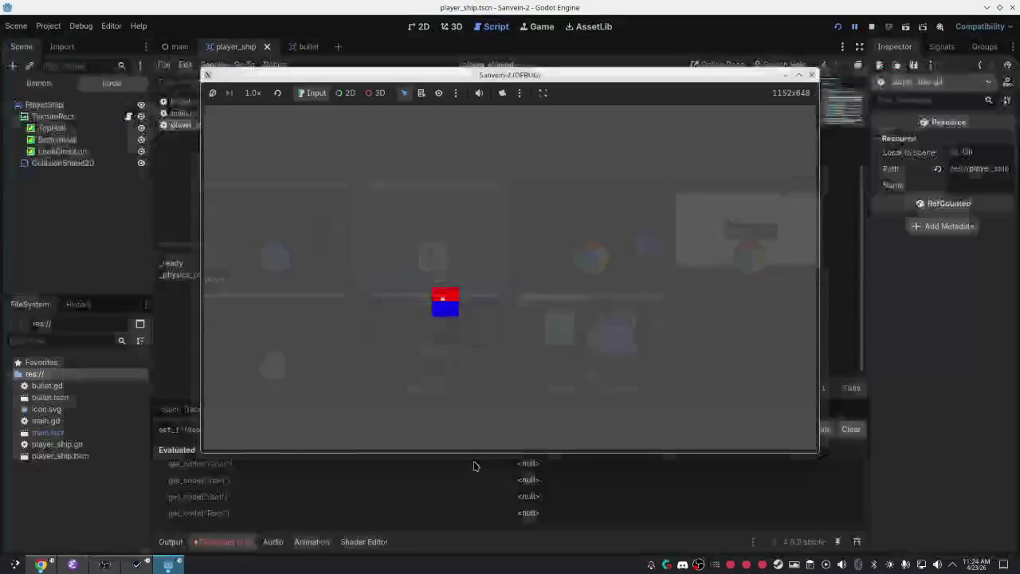
{"action": "key", "text": "alt+Tab"}
{"action": "key", "text": "alt+Tab"}
{"action": "key", "text": "alt+Tab"}
{"action": "key", "text": "alt+Tab"}
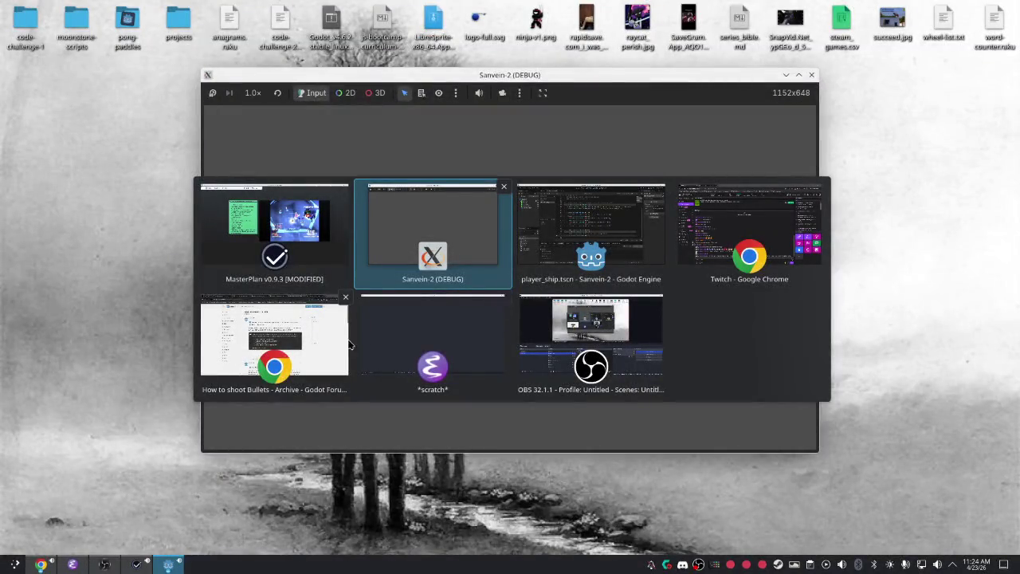
{"action": "scroll", "coordinate": [603, 374], "scroll_direction": "down", "scroll_amount": 1}
{"action": "scroll", "coordinate": [554, 155], "scroll_direction": "up", "scroll_amount": 1}
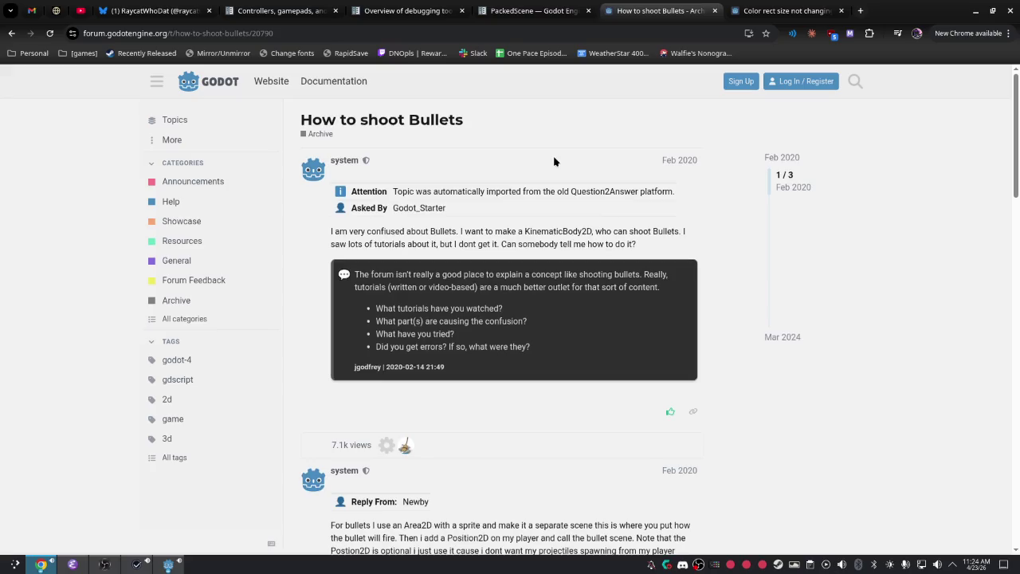
{"action": "key", "text": "ctrl+w"}
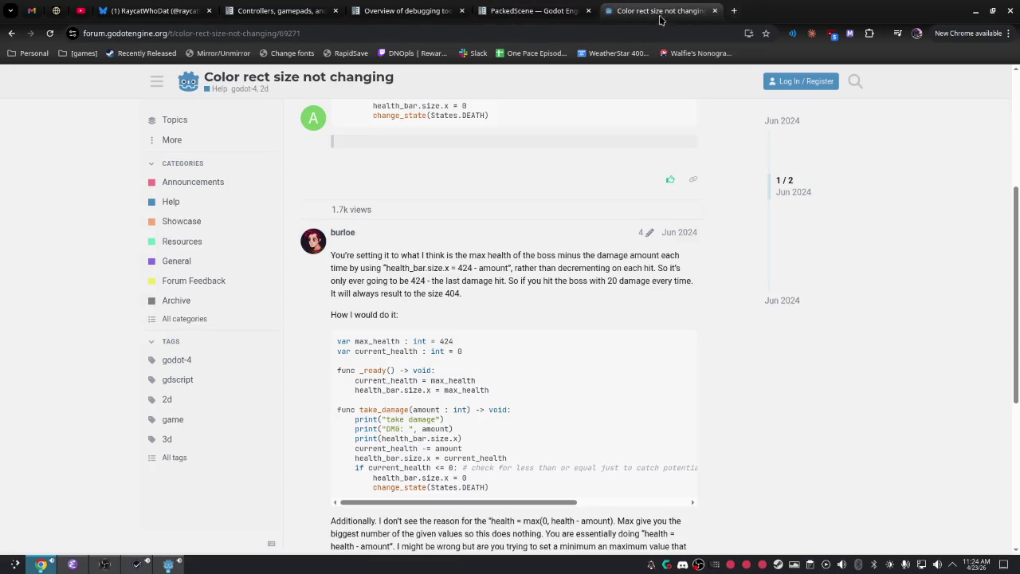
Search the web for "how to add child to root"
{"action": "left_click", "coordinate": [646, 28]}
{"action": "type", "text": "how to"}
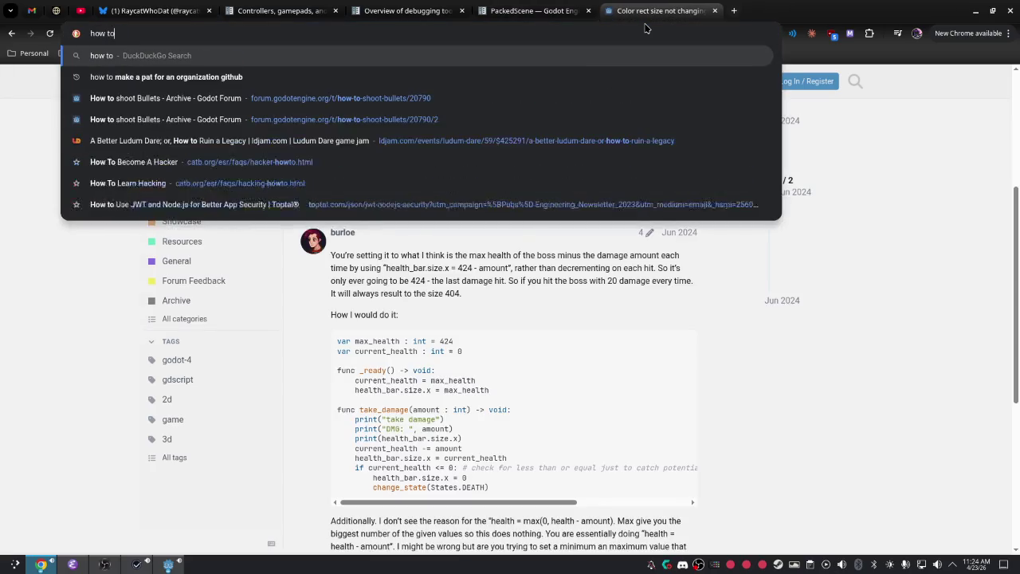
{"action": "type", "text": " attach "}
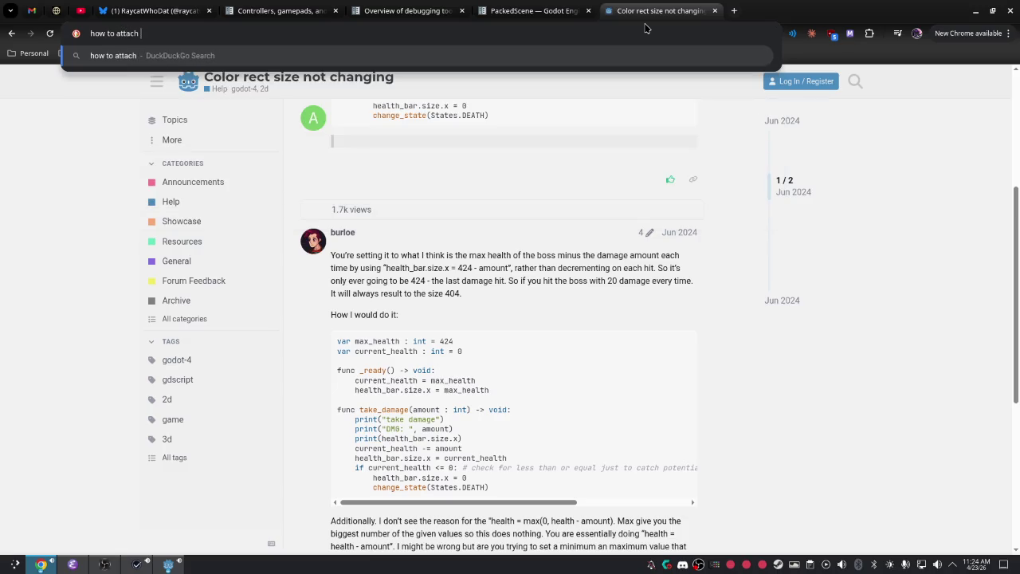
{"action": "key", "text": "BackSpace"}
{"action": "key", "text": "BackSpace"}
{"action": "key", "text": "BackSpace"}
{"action": "key", "text": "BackSpace"}
{"action": "key", "text": "BackSpace"}
{"action": "key", "text": "BackSpace"}
{"action": "type", "text": "dd chil"}
{"action": "type", "text": "d to root"}
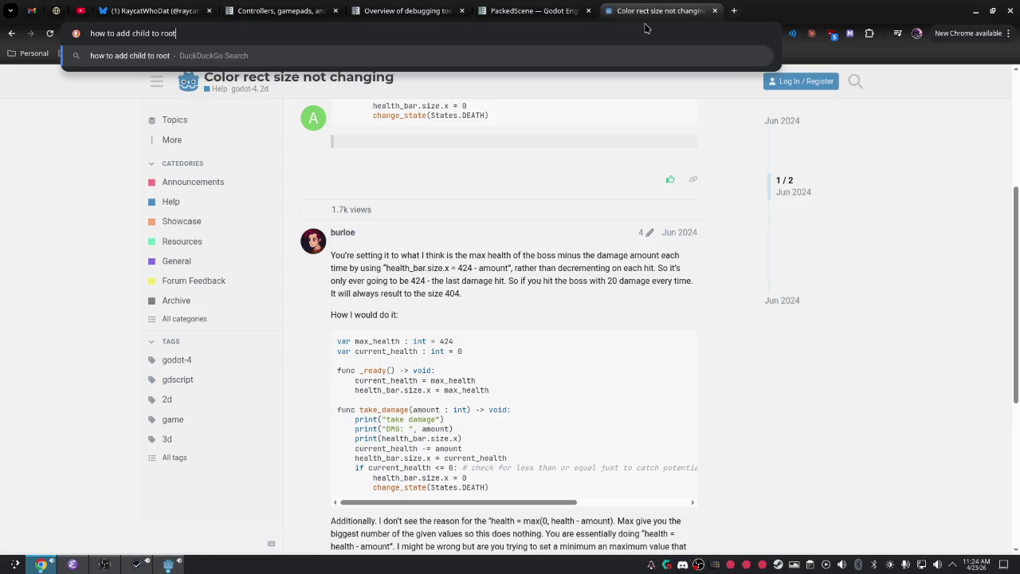
{"action": "key", "text": "Return"}
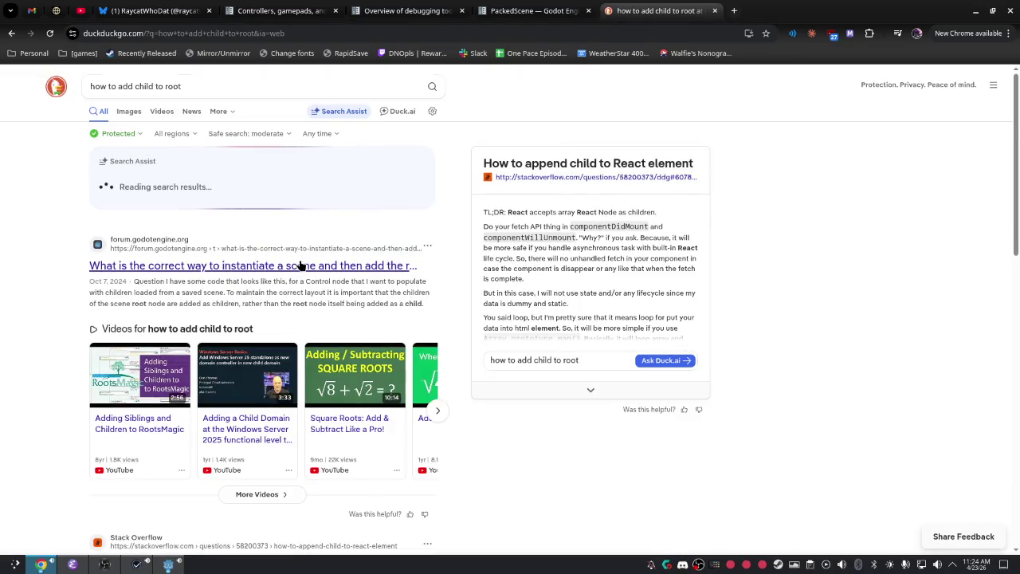
Read the Godot forum thread on adding children, then go back to the results
{"action": "left_click", "coordinate": [301, 266]}
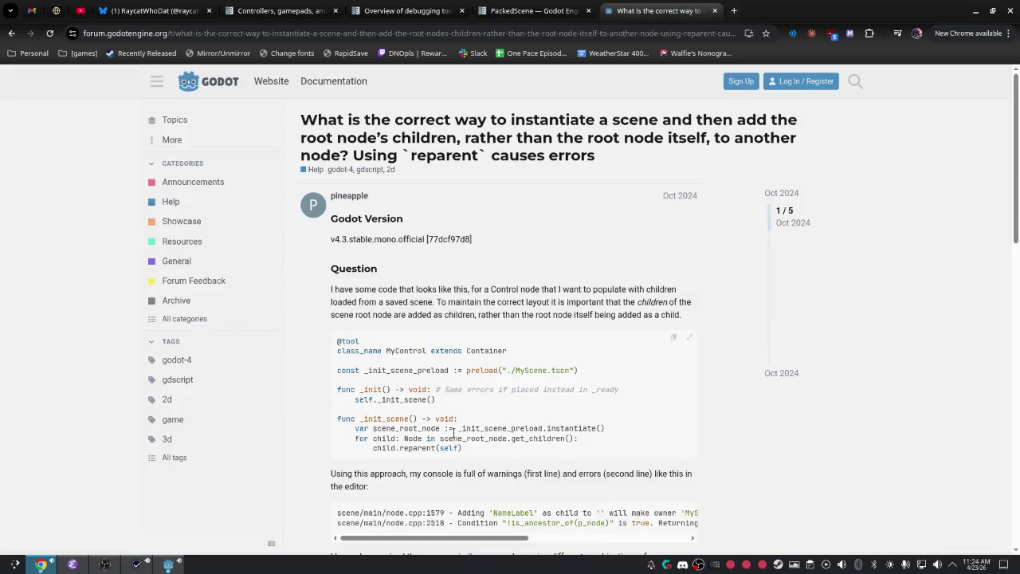
{"action": "scroll", "coordinate": [570, 398], "scroll_direction": "down", "scroll_amount": 5}
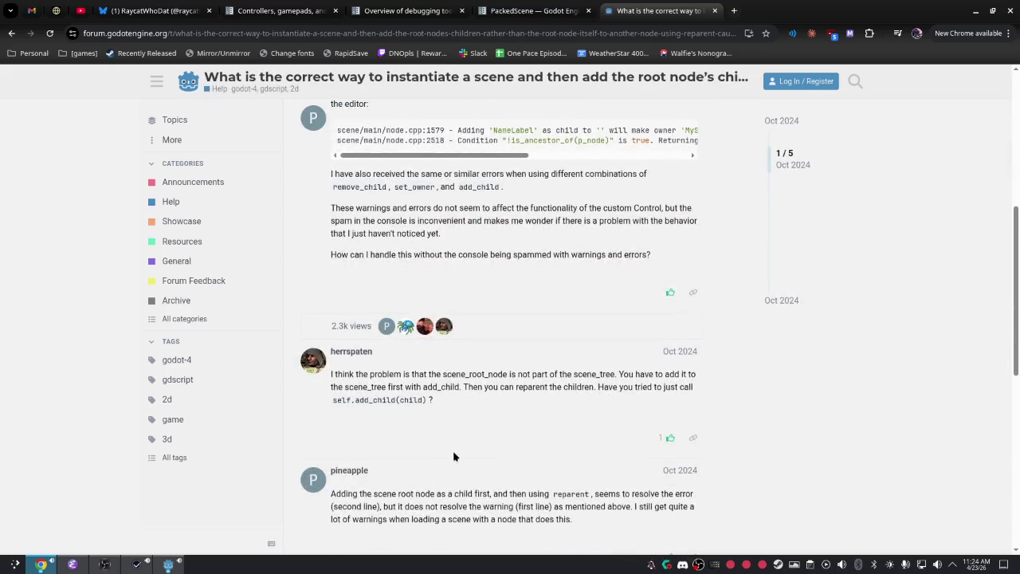
{"action": "scroll", "coordinate": [453, 456], "scroll_direction": "down", "scroll_amount": 5}
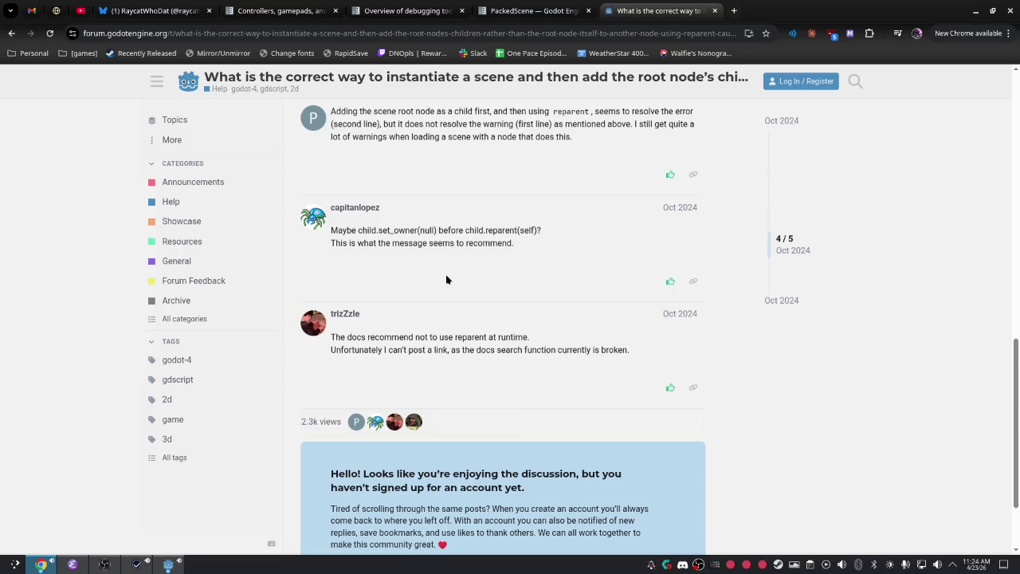
{"action": "left_click", "coordinate": [12, 34]}
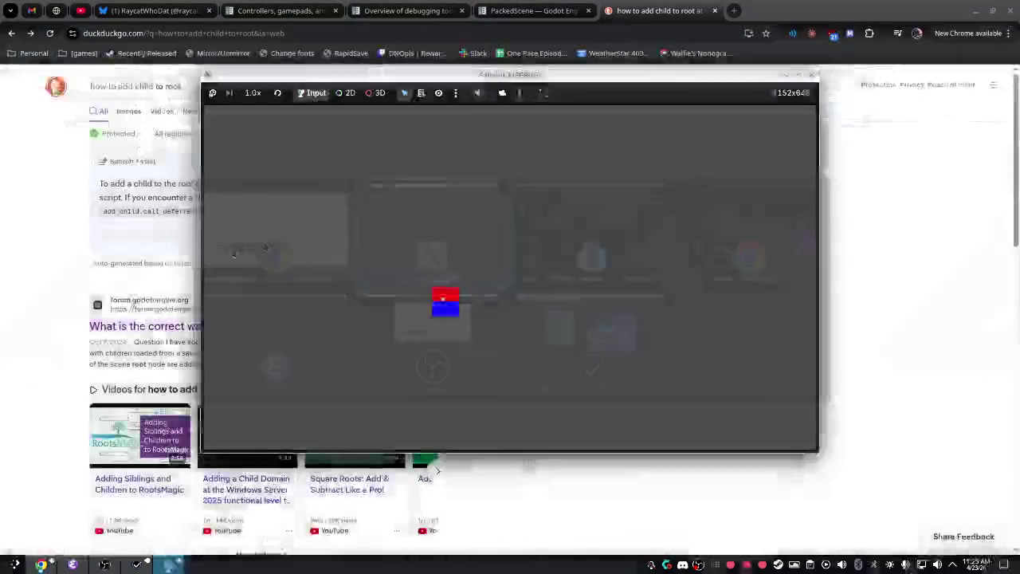
Back in Godot, evaluate get_tree() in the debugger's Evaluator
{"action": "key", "text": "alt+Tab"}
{"action": "key", "text": "alt+Tab"}
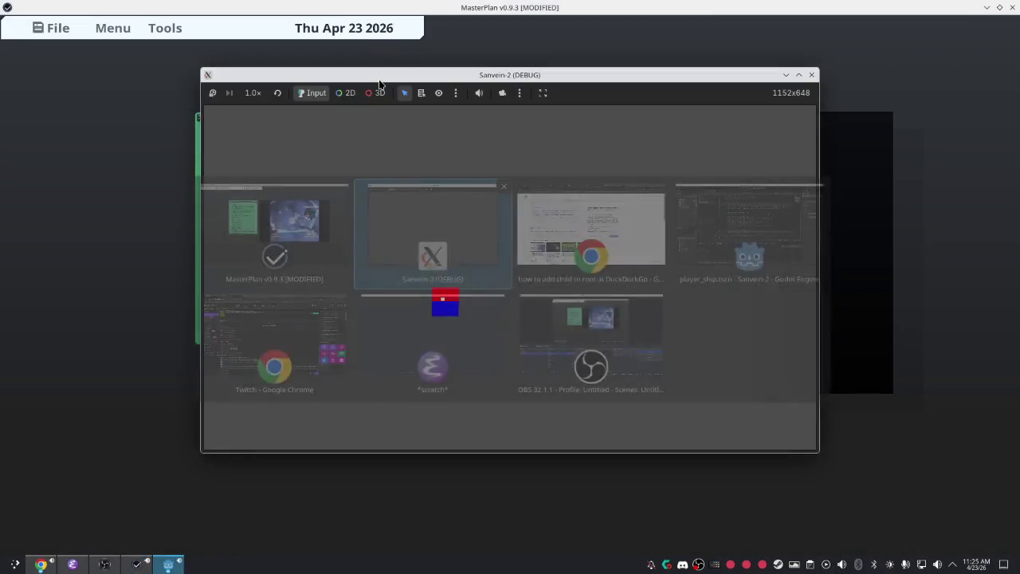
{"action": "key", "text": "alt+Tab"}
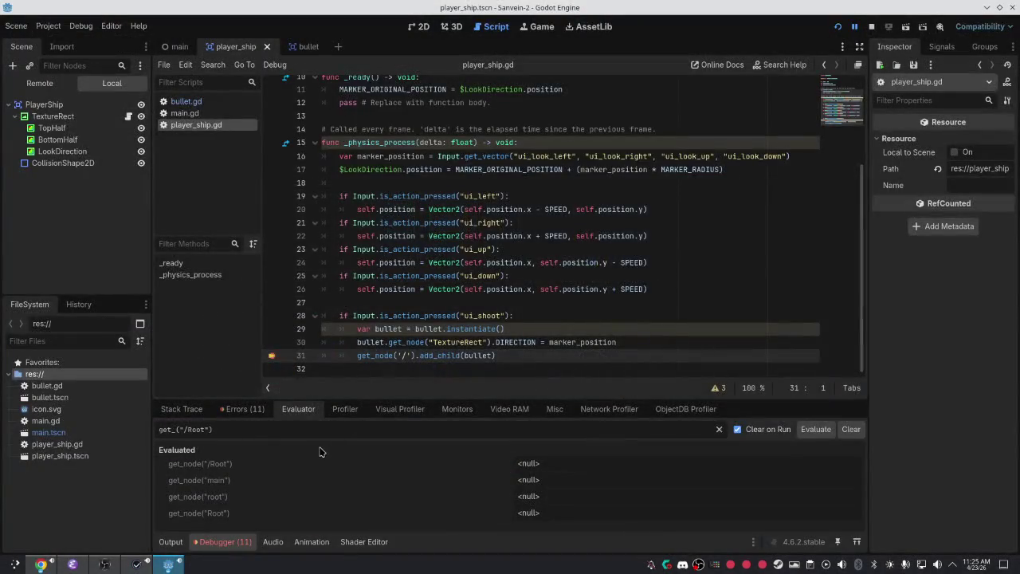
{"action": "key", "text": "Delete"}
{"action": "key", "text": "Delete"}
{"action": "key", "text": "Delete"}
{"action": "key", "text": "BackSpace"}
{"action": "key", "text": "Return"}
Evaluate get_tree().Root and get_tree().root, then inspect the returned root window object
{"action": "key", "text": "Up"}
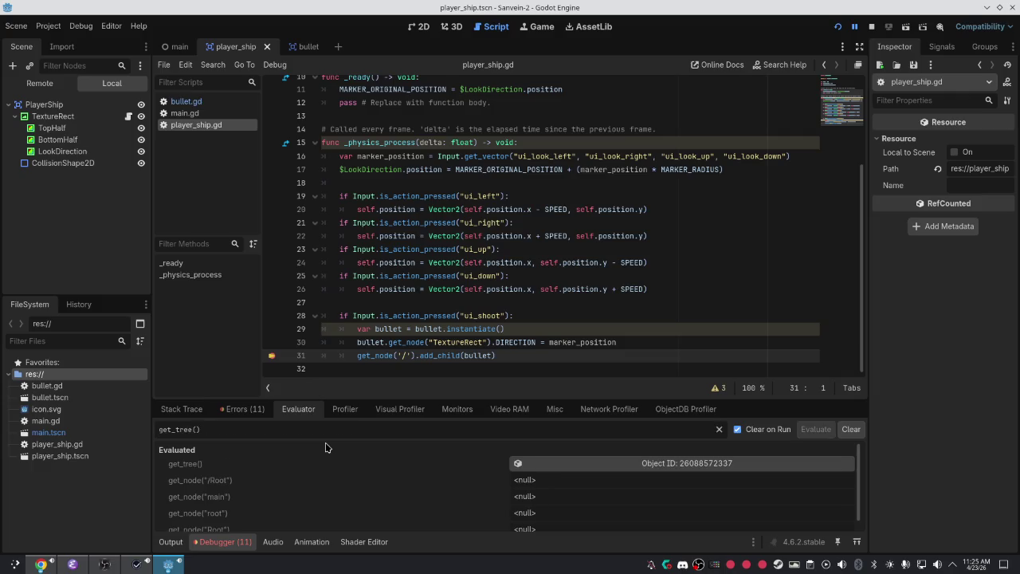
{"action": "type", "text": "/Root"}
{"action": "key", "text": "Return"}
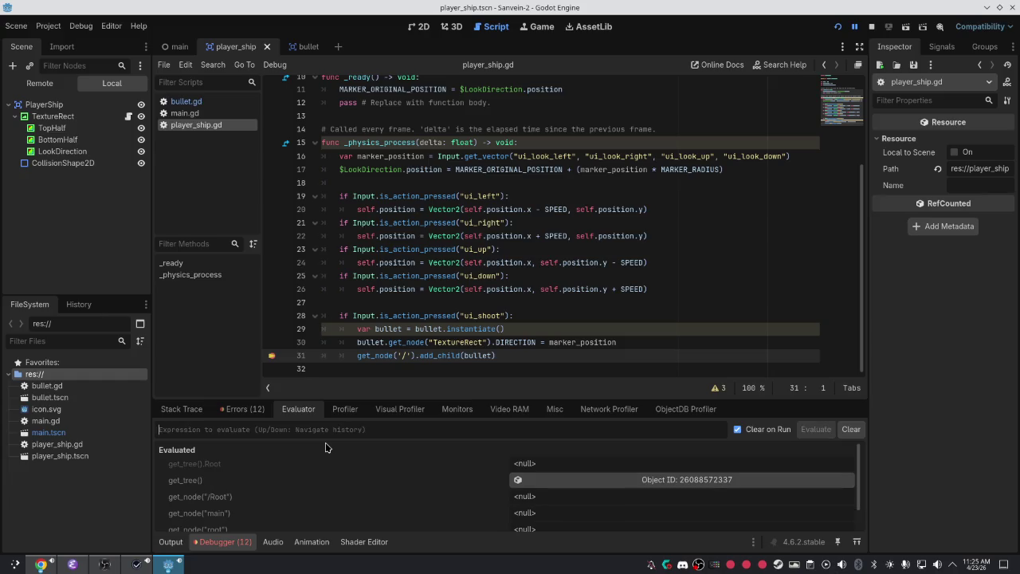
{"action": "key", "text": "Up"}
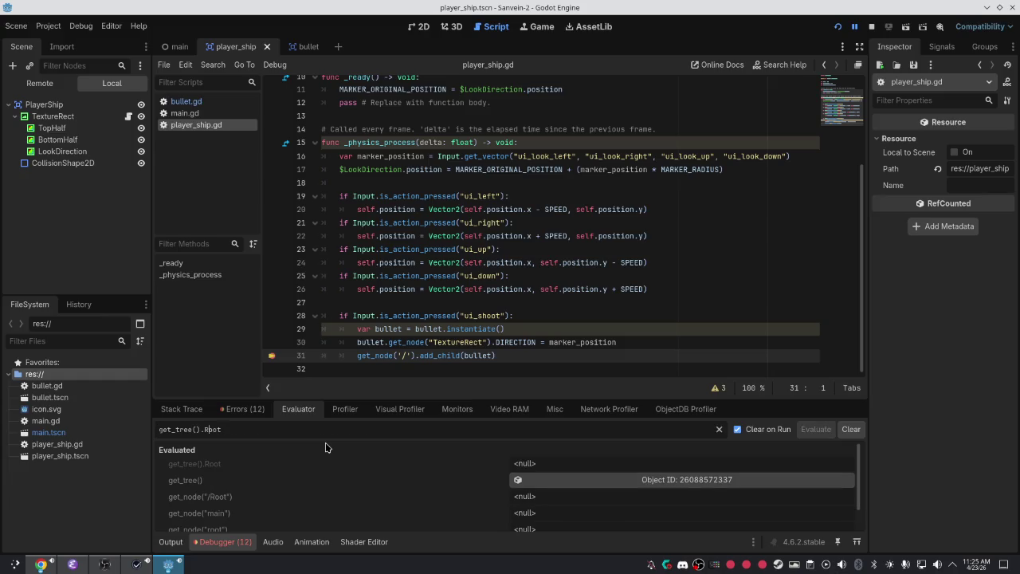
{"action": "key", "text": "BackSpace"}
{"action": "type", "text": "r"}
{"action": "key", "text": "Return"}
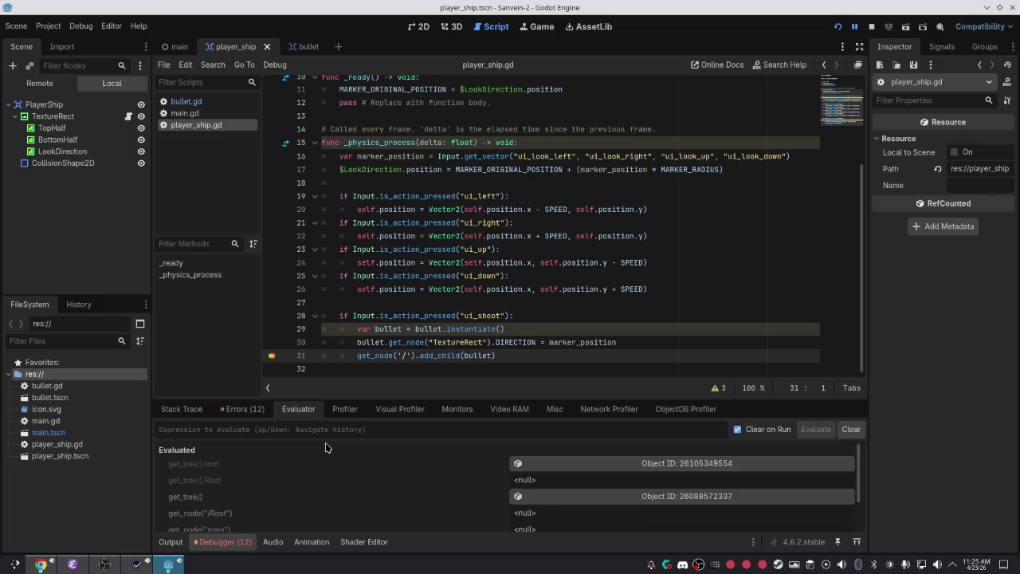
{"action": "left_click", "coordinate": [637, 463]}
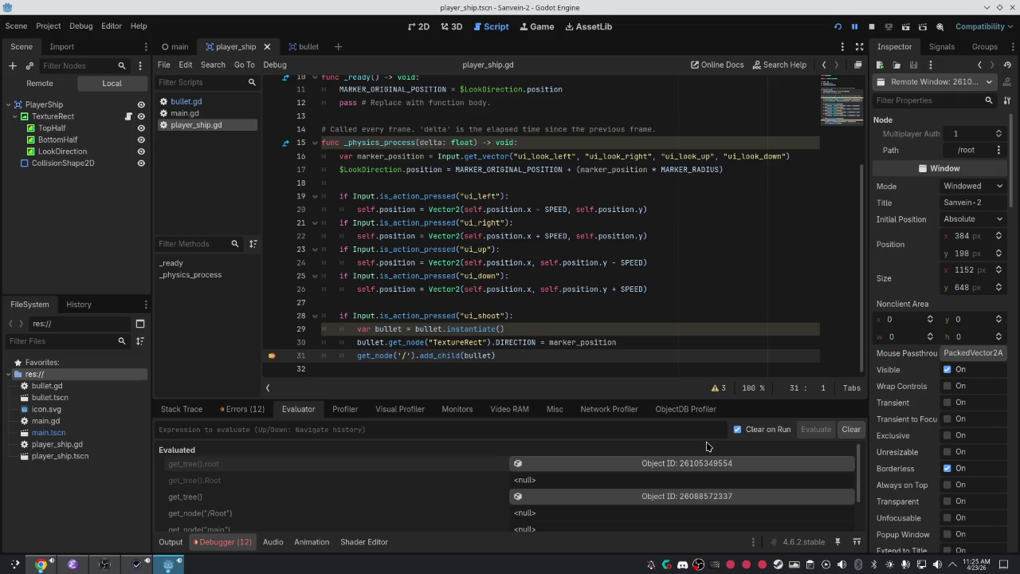
{"action": "left_click", "coordinate": [460, 429]}
Try get_tree().root.add_child(bullet) in the Evaluator
{"action": "type", "text": "get_tree().root.add_child(bul"}
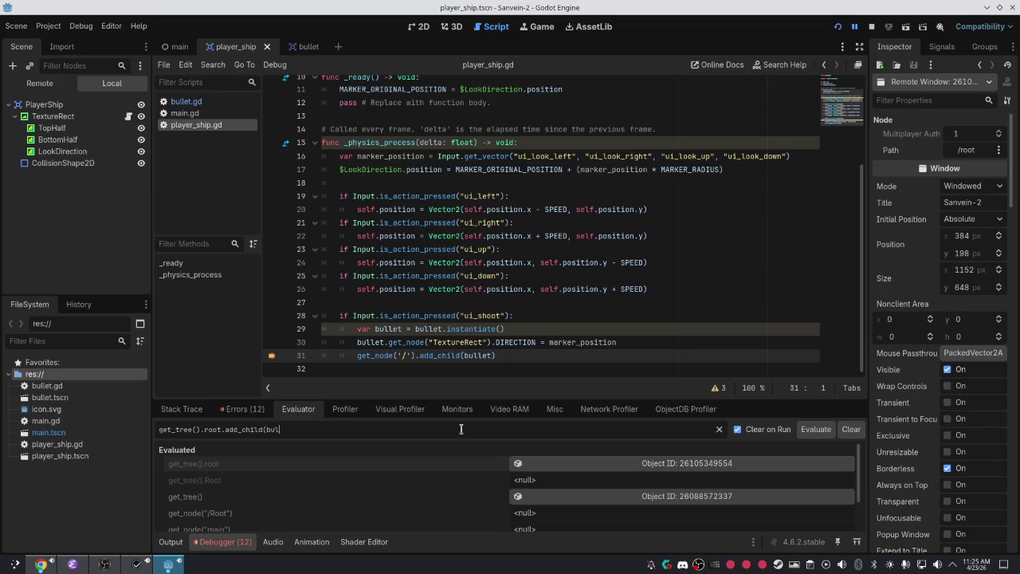
{"action": "type", "text": ")"}
{"action": "key", "text": "Return"}
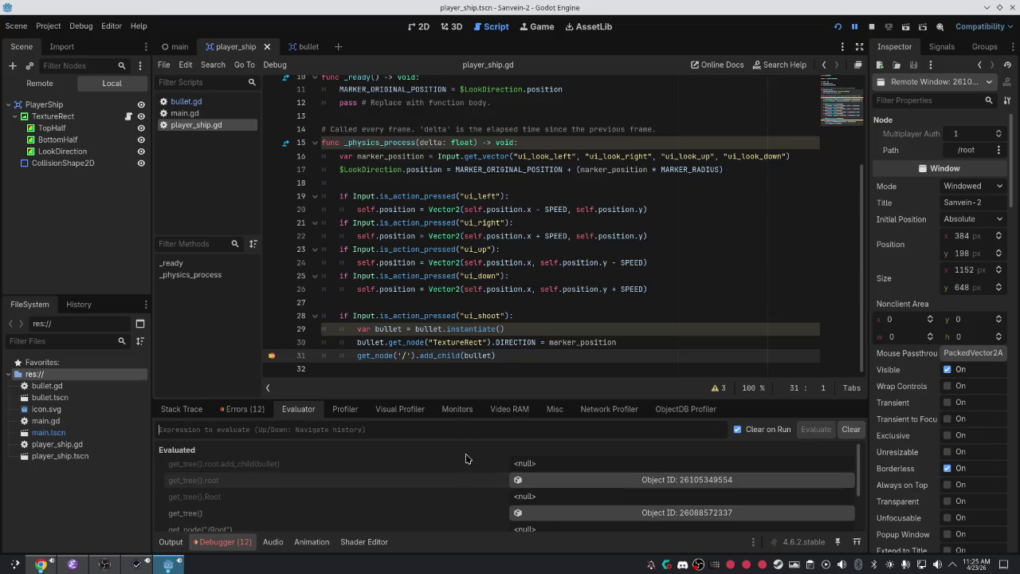
Change line 31 to get_tree().root.add_child(bullet) and run the game with F5
{"action": "left_click", "coordinate": [481, 342]}
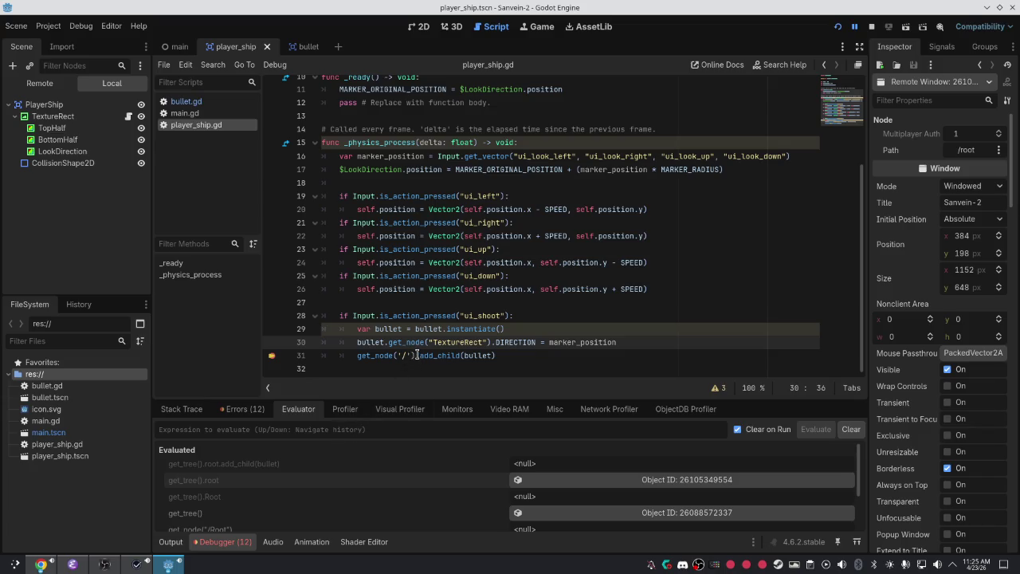
{"action": "left_click_drag", "start_coordinate": [414, 355], "coordinate": [386, 355]}
{"action": "key", "text": "BackSpace"}
{"action": "key", "text": "BackSpace"}
{"action": "key", "text": "BackSpace"}
{"action": "type", "text": "tree()."}
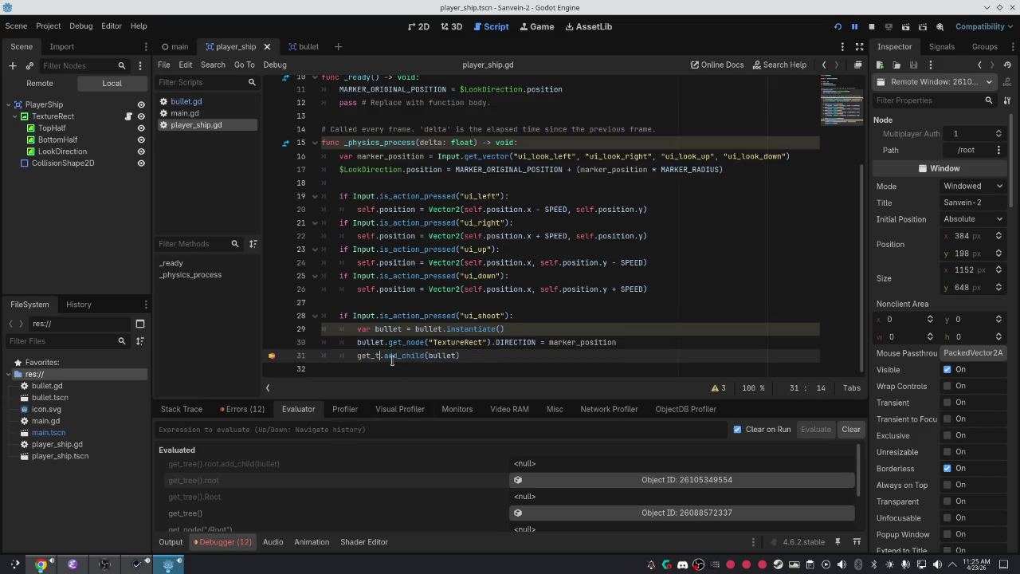
{"action": "type", "text": "root"}
{"action": "key", "text": "F5"}
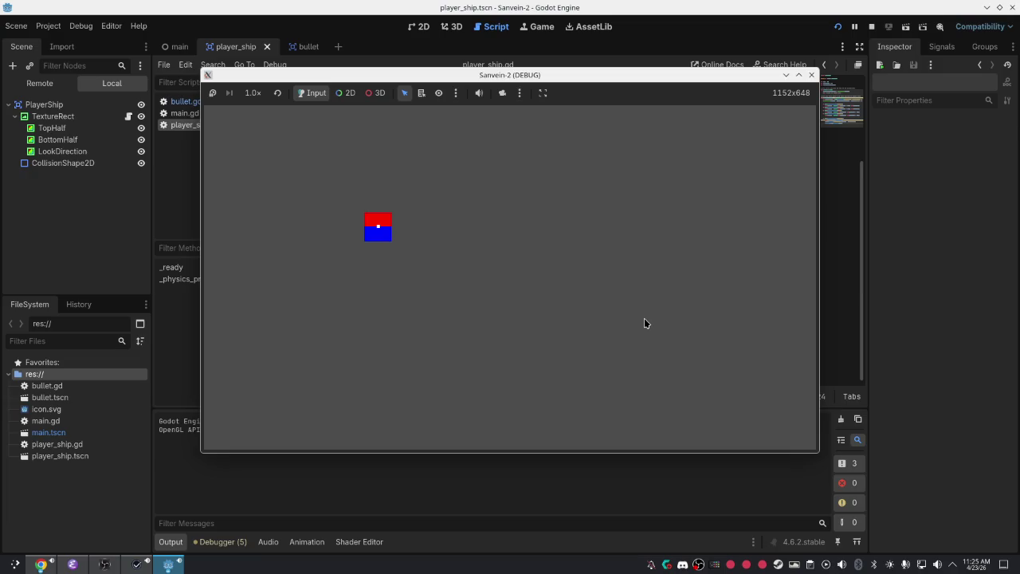
Remove the line-31 breakpoint and stop the debugging session
{"action": "left_click", "coordinate": [644, 318]}
{"action": "left_click", "coordinate": [884, 263]}
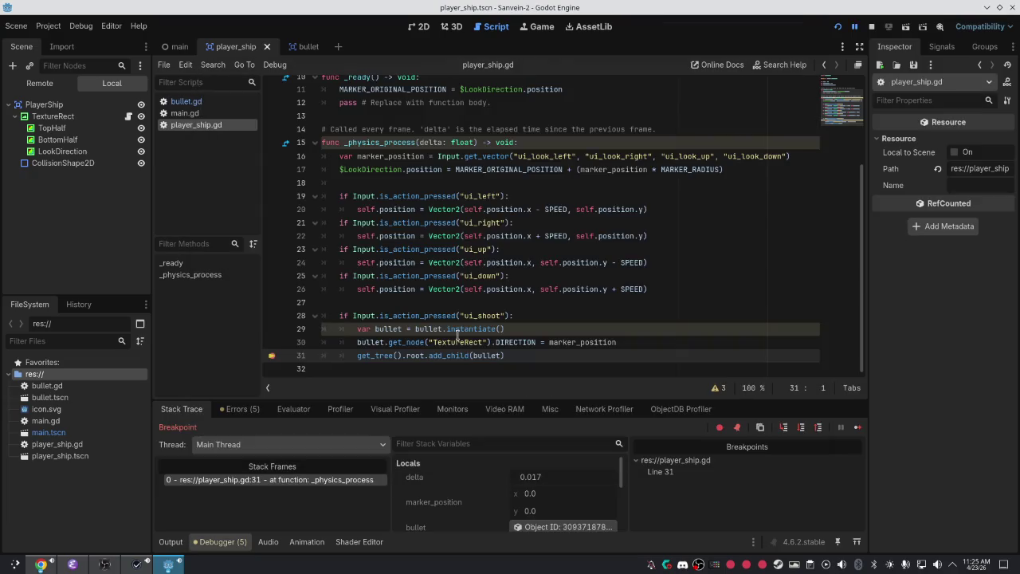
{"action": "left_click", "coordinate": [274, 359]}
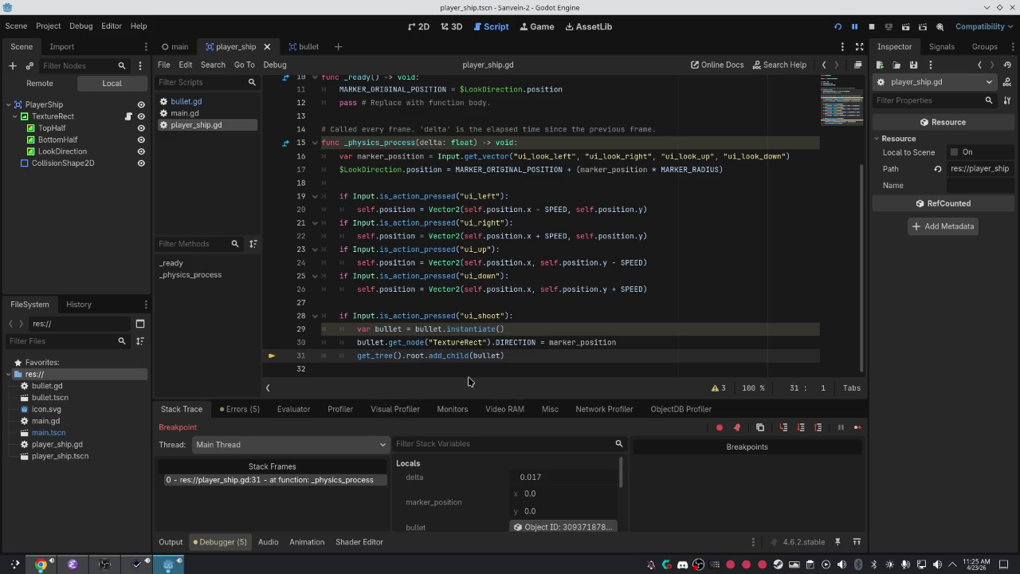
{"action": "left_click", "coordinate": [853, 27]}
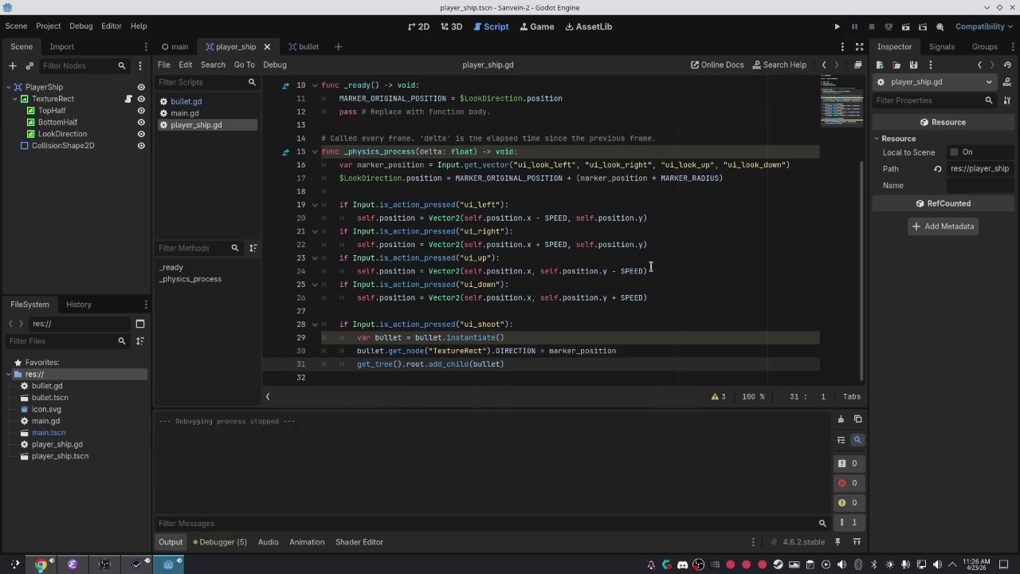
Relaunch the game, steer the ship around firing bullets, then close the game window
{"action": "left_click", "coordinate": [837, 27]}
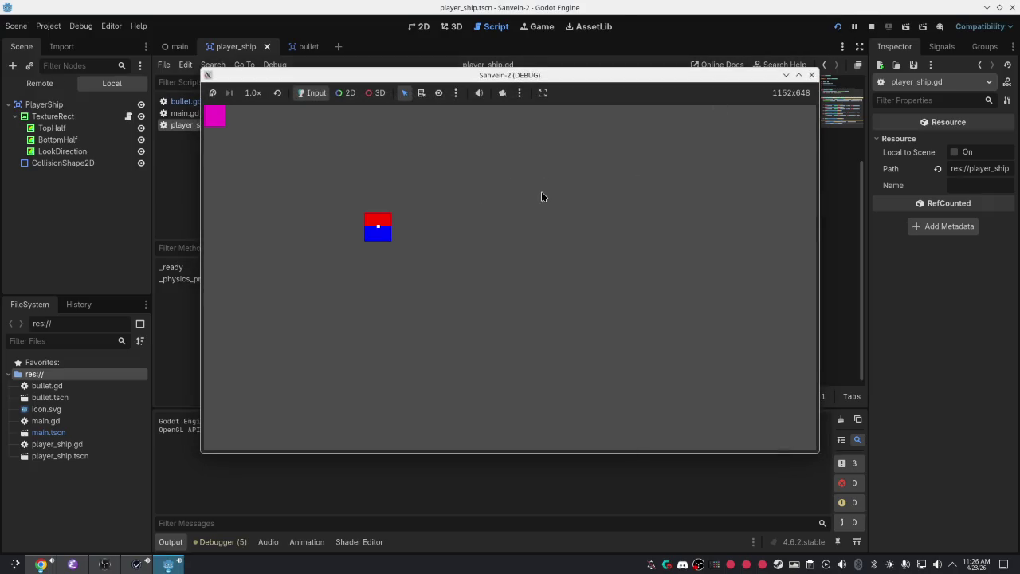
{"action": "key", "text": "Right"}
{"action": "key", "text": "Down"}
{"action": "key", "text": "Up"}
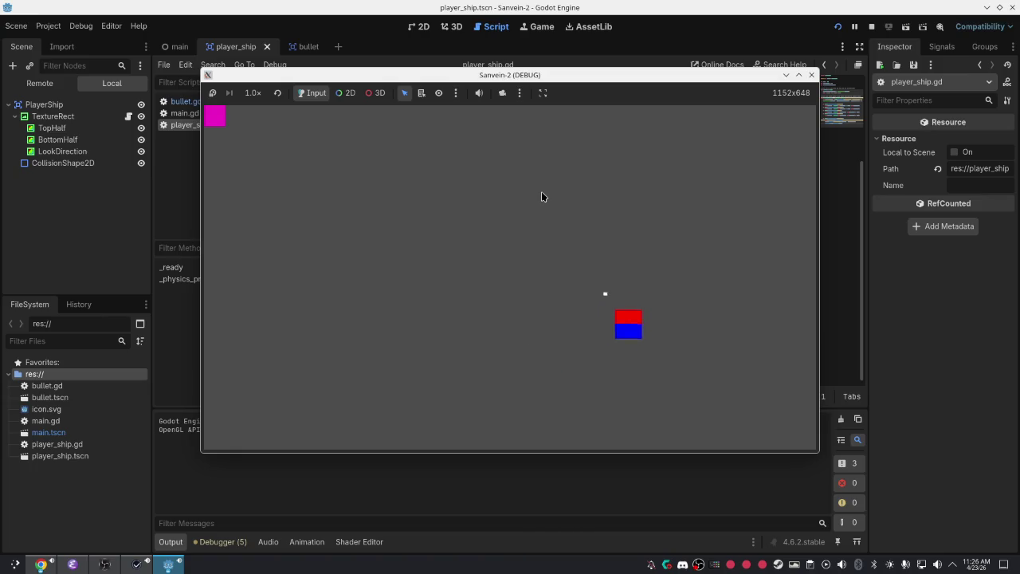
{"action": "key", "text": "Down"}
{"action": "key", "text": "Left"}
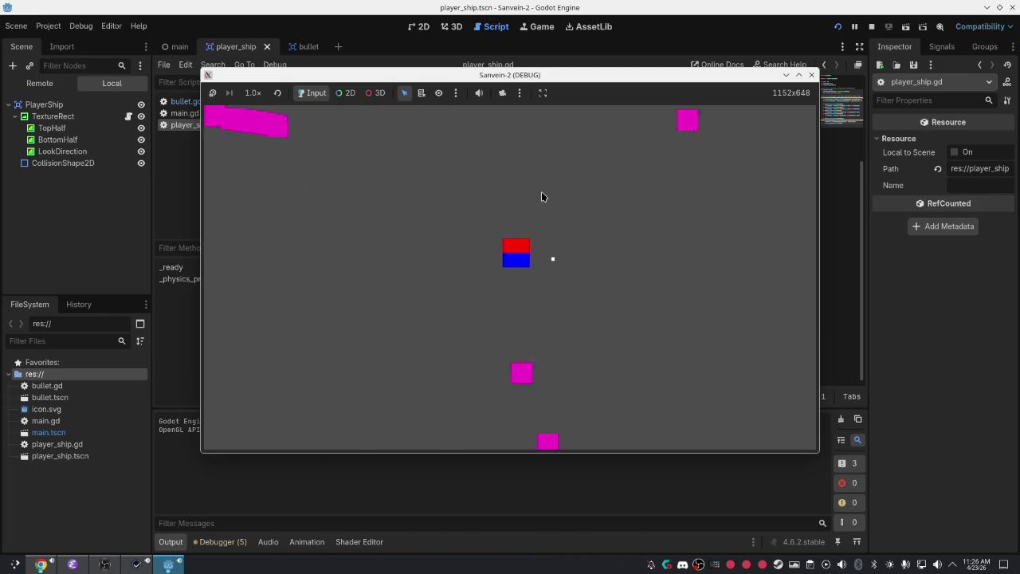
{"action": "key", "text": "Down"}
{"action": "key", "text": "Right"}
{"action": "key", "text": "Down"}
{"action": "key", "text": "Right"}
{"action": "key", "text": "Up"}
{"action": "key", "text": "Left"}
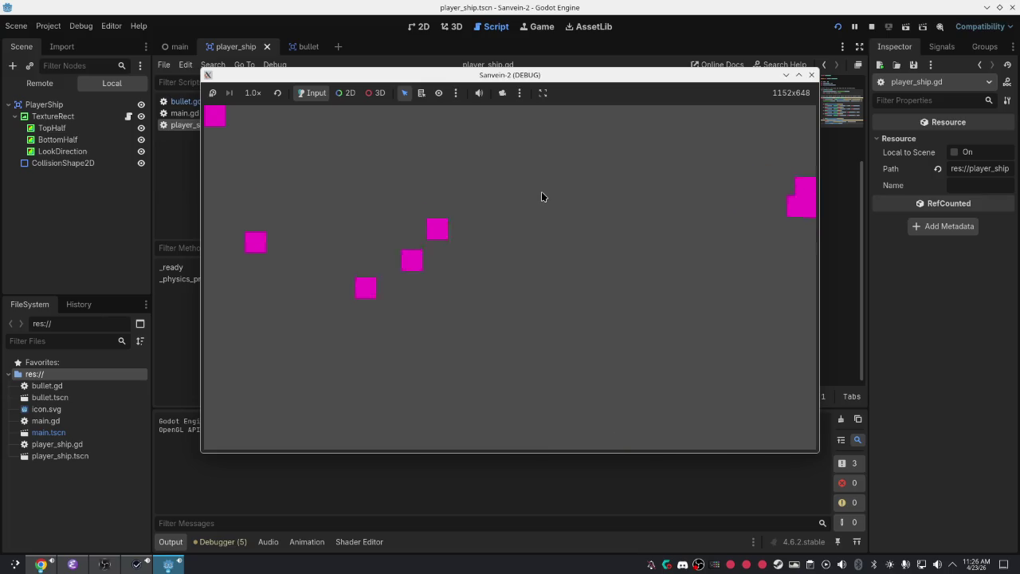
{"action": "key", "text": "Down"}
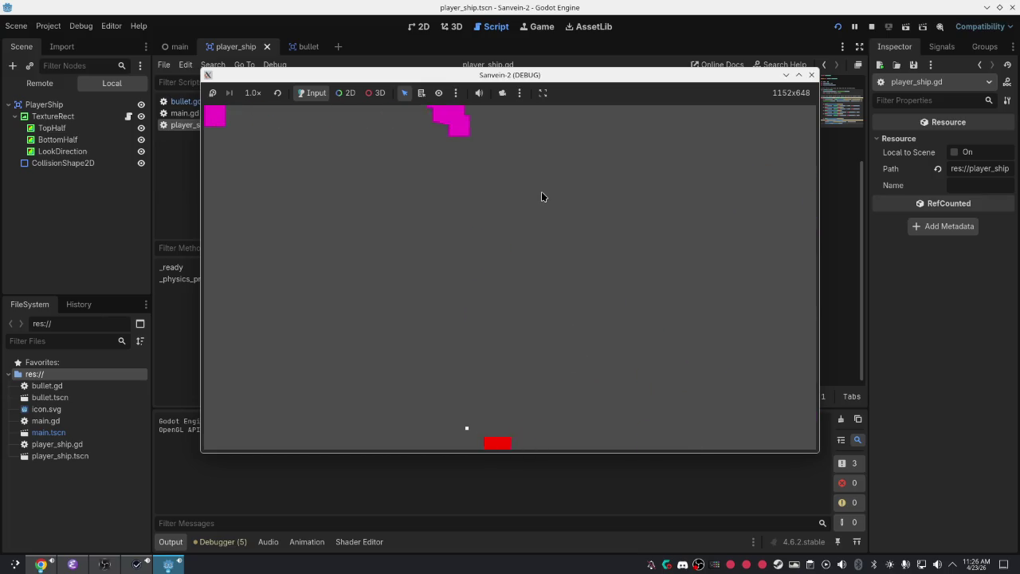
{"action": "key", "text": "Up"}
{"action": "key", "text": "Up"}
{"action": "key", "text": "Right"}
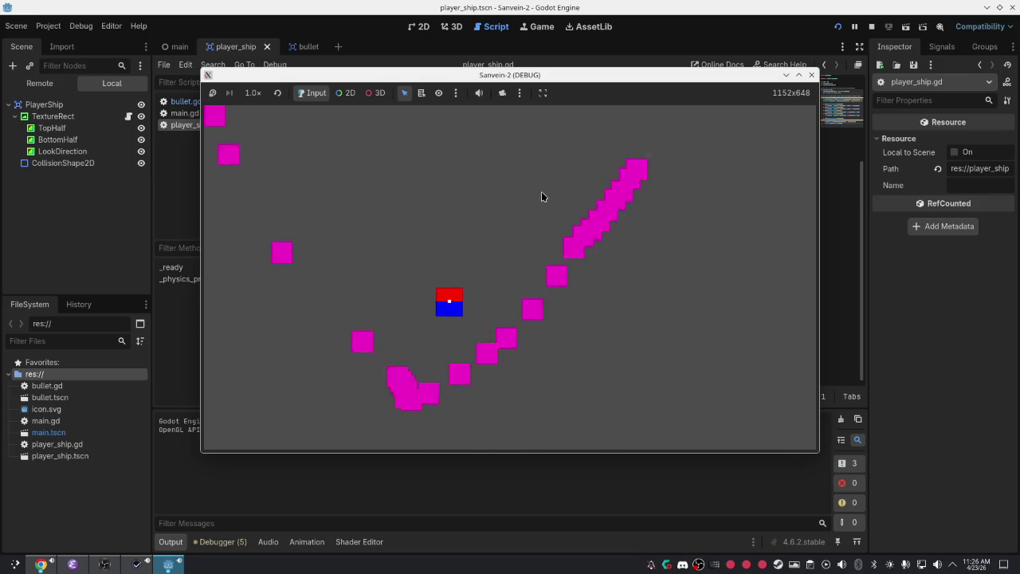
{"action": "left_click", "coordinate": [813, 75]}
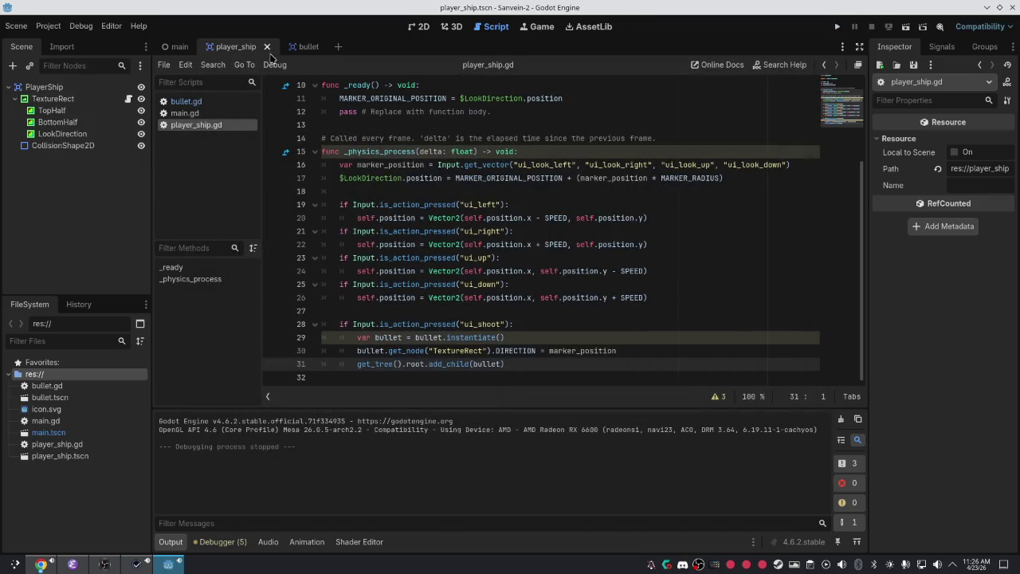
Open bullet.gd from the bullet scene and review its _ready and _physics_process lines
{"action": "left_click", "coordinate": [297, 50]}
{"action": "left_click", "coordinate": [195, 101]}
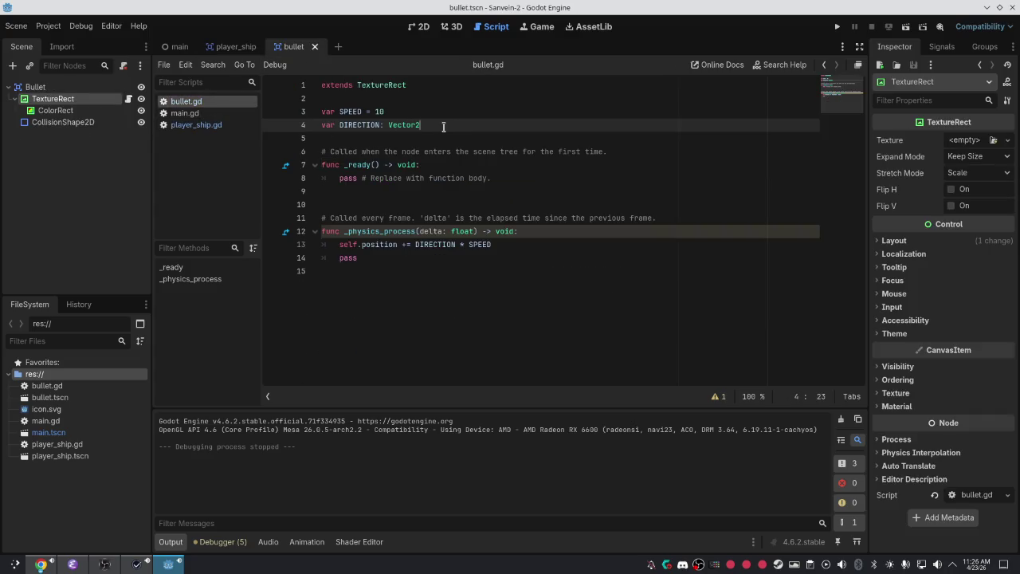
{"action": "left_click", "coordinate": [506, 165]}
{"action": "left_click", "coordinate": [523, 232]}
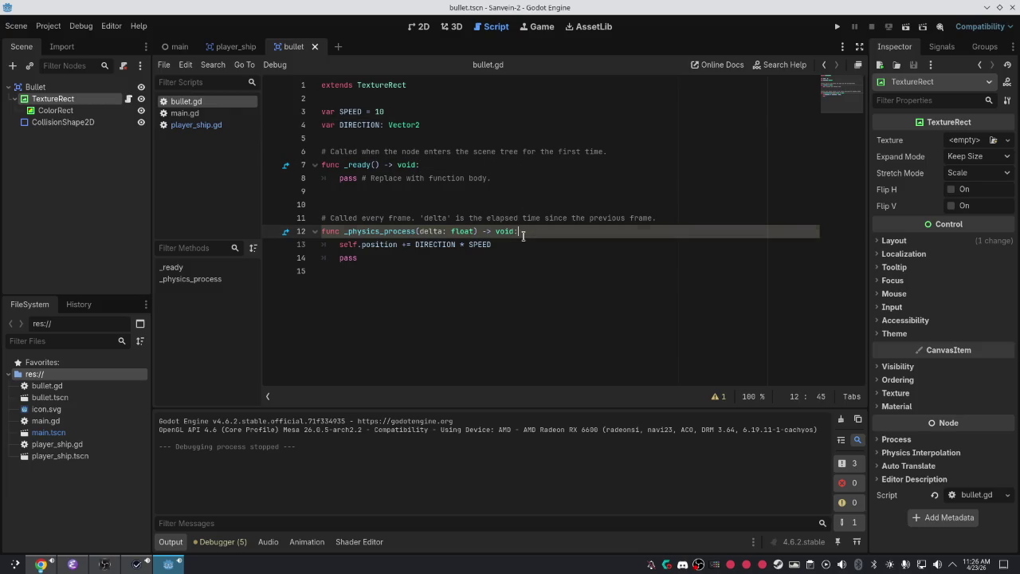
{"action": "left_click", "coordinate": [453, 168]}
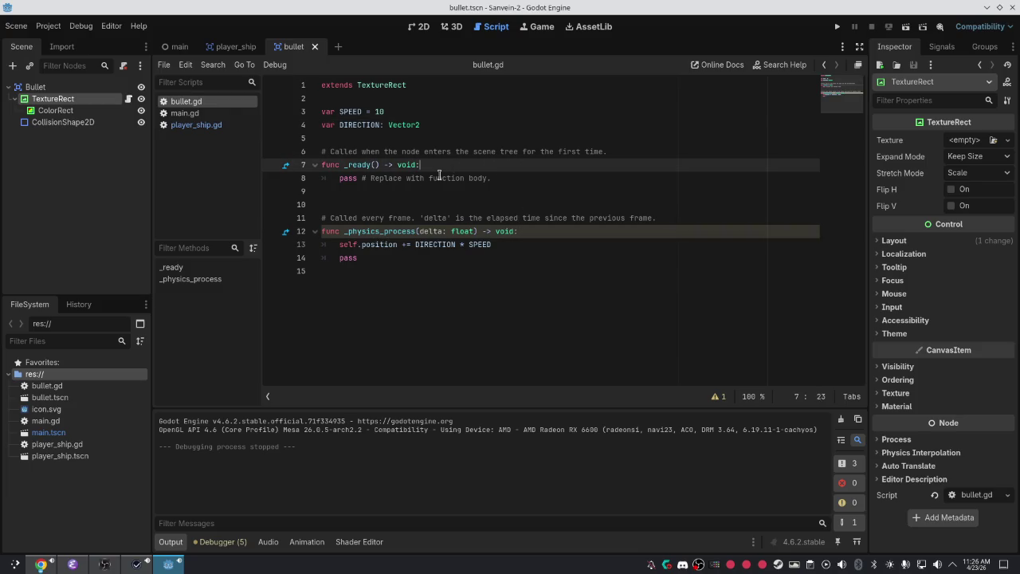
Start a 'self.position =' line in _ready, undo it, save bullet.gd unchanged, and return to player_ship
{"action": "key", "text": "Return"}
{"action": "type", "text": "self."}
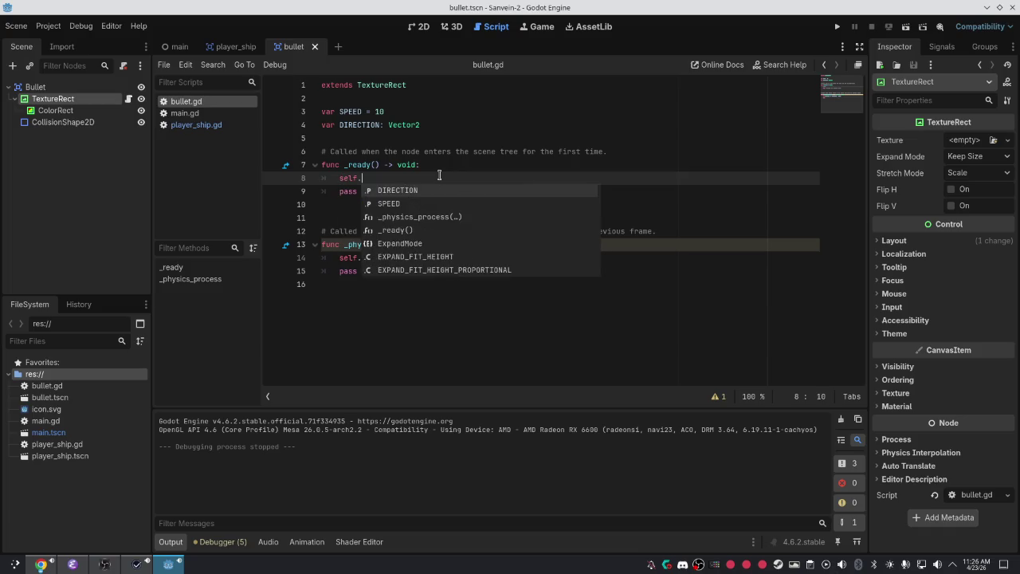
{"action": "type", "text": "position "}
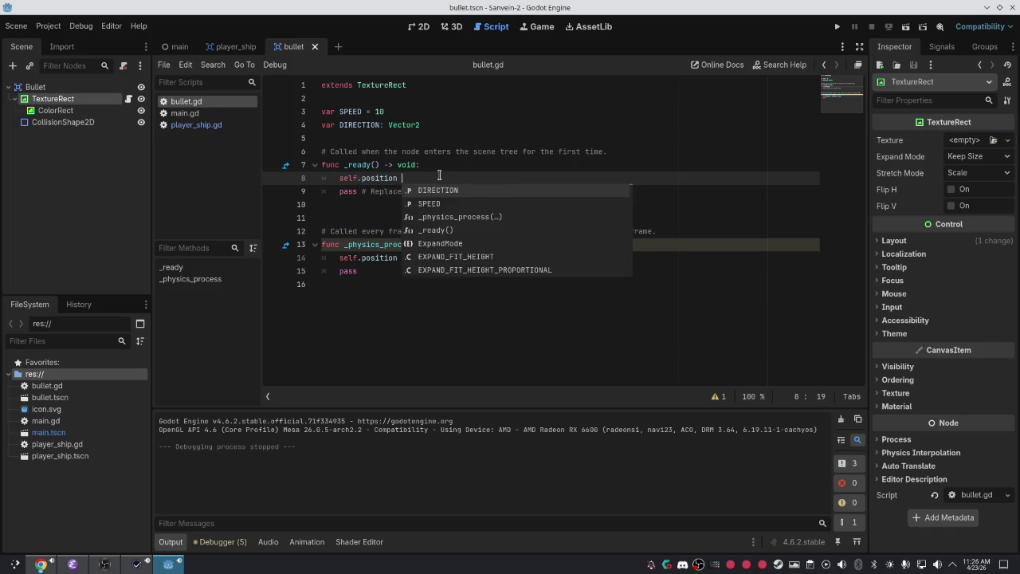
{"action": "type", "text": "="}
{"action": "key", "text": "BackSpace"}
{"action": "key", "text": "BackSpace"}
{"action": "key", "text": "BackSpace"}
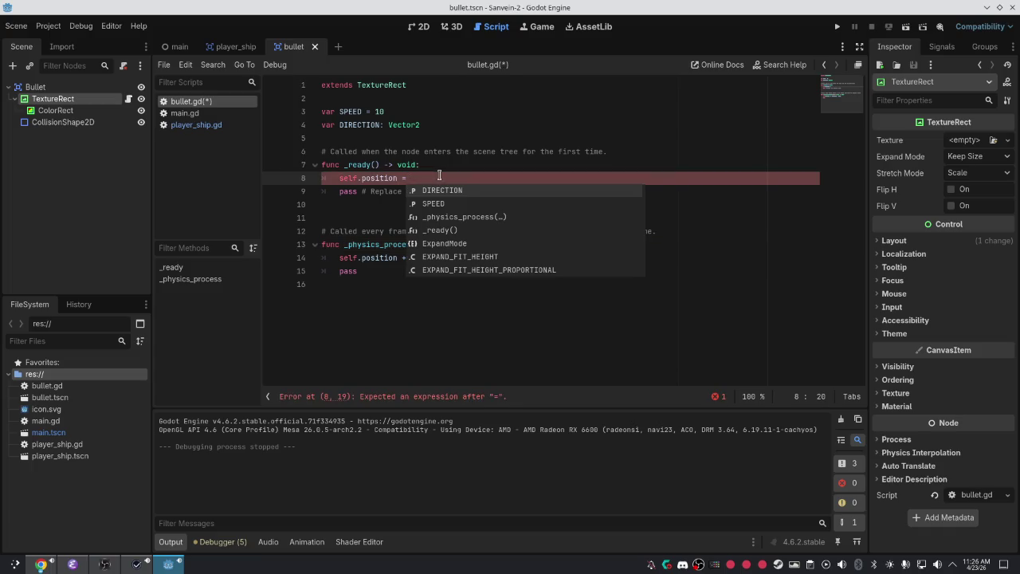
{"action": "key", "text": "ctrl+z"}
{"action": "key", "text": "ctrl+z"}
{"action": "key", "text": "ctrl+z"}
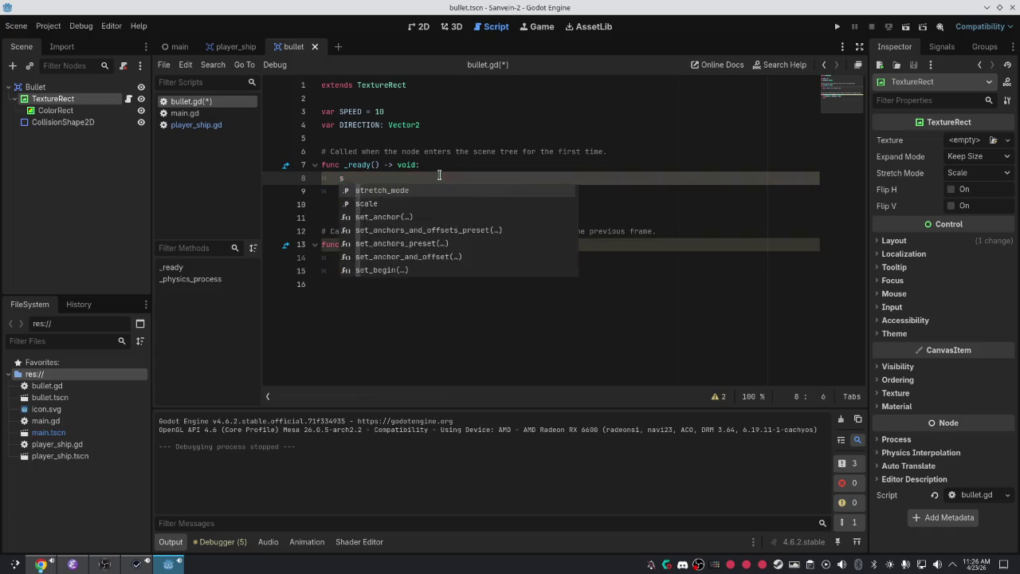
{"action": "key", "text": "ctrl+s"}
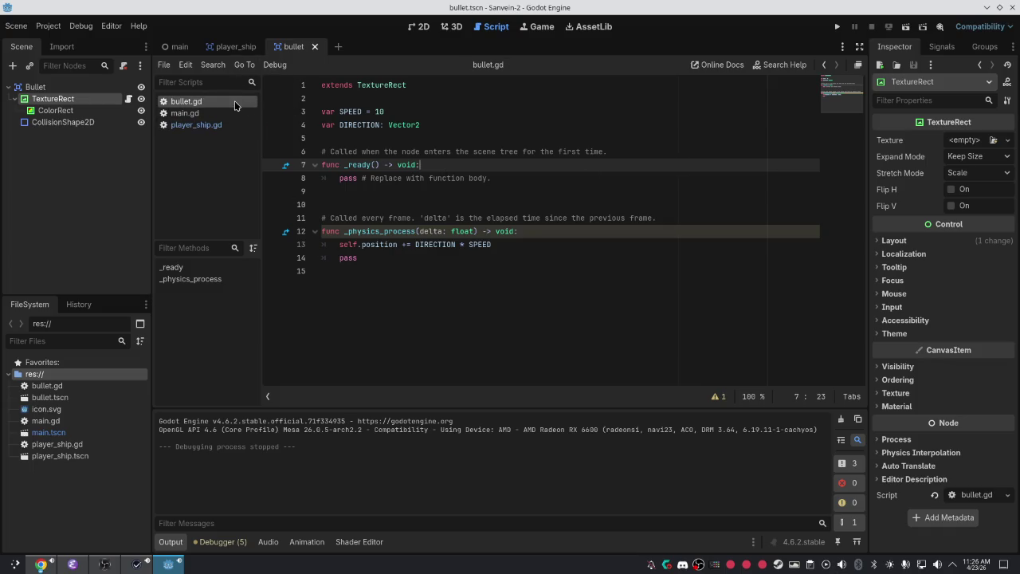
{"action": "left_click", "coordinate": [227, 48]}
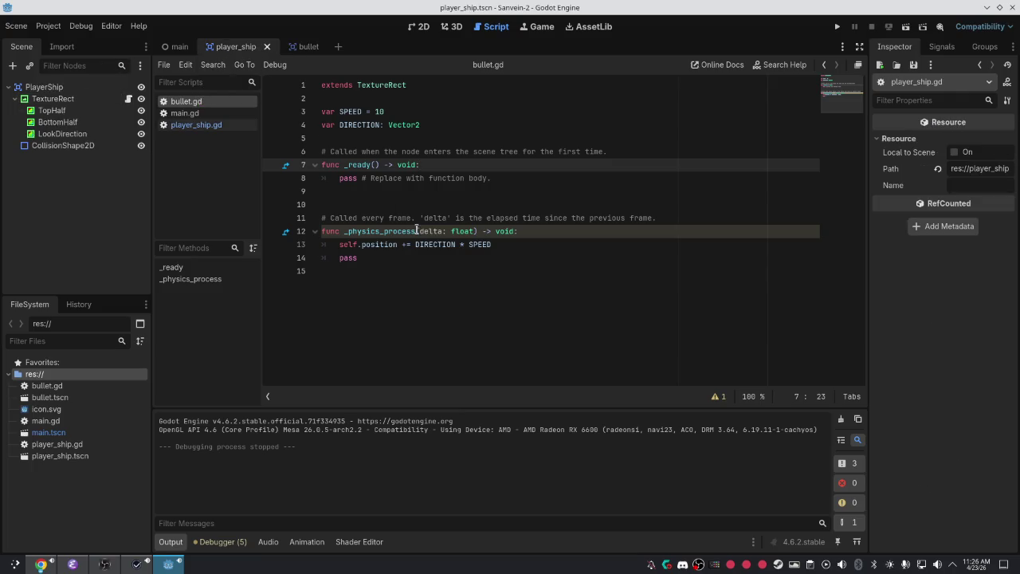
In player_ship.gd, add 'bullet.position = self.position' as a new line under the instantiate line
{"action": "left_click", "coordinate": [205, 125]}
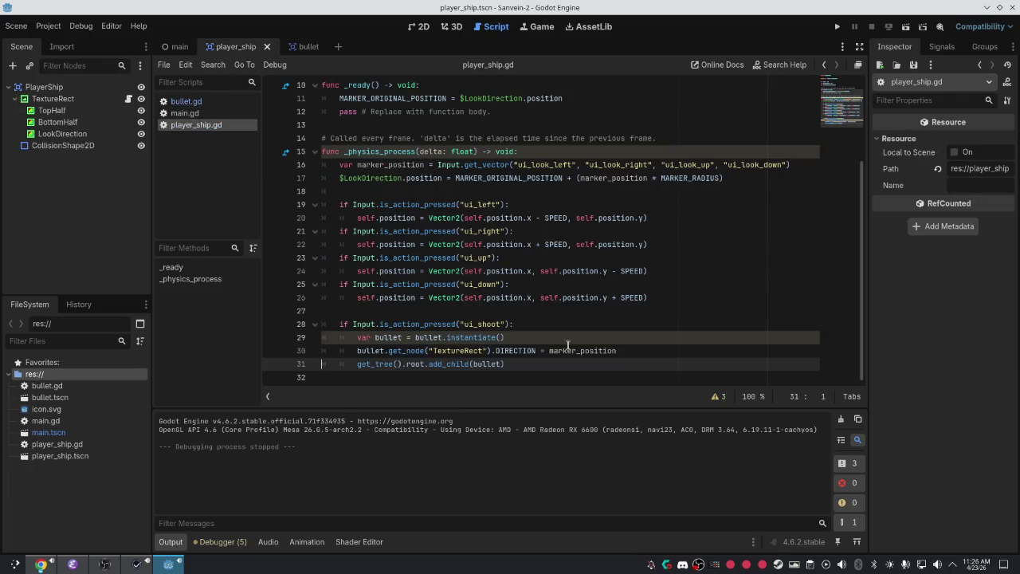
{"action": "left_click", "coordinate": [629, 352]}
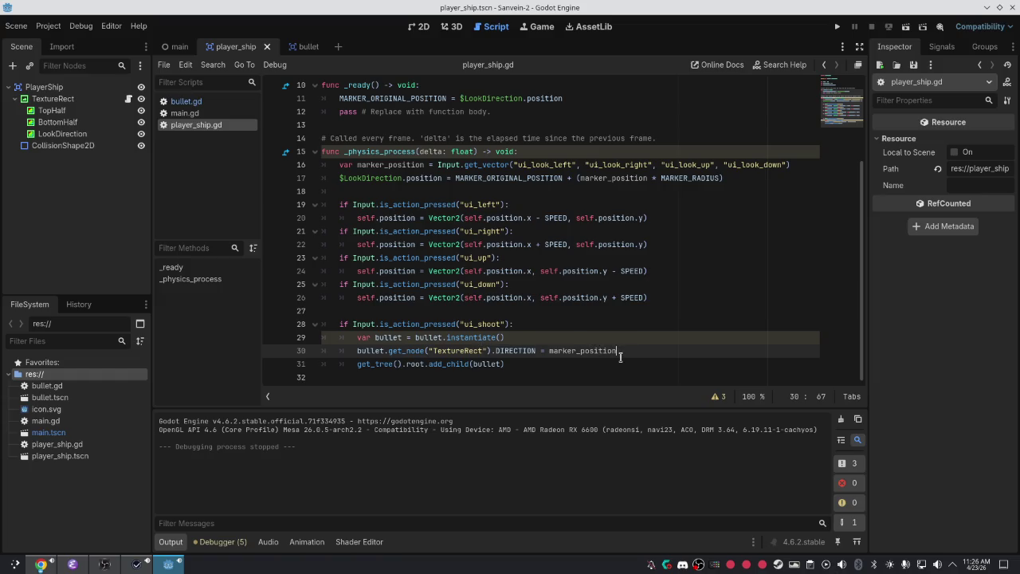
{"action": "key", "text": "Up"}
{"action": "key", "text": "Return"}
{"action": "type", "text": "bullet"}
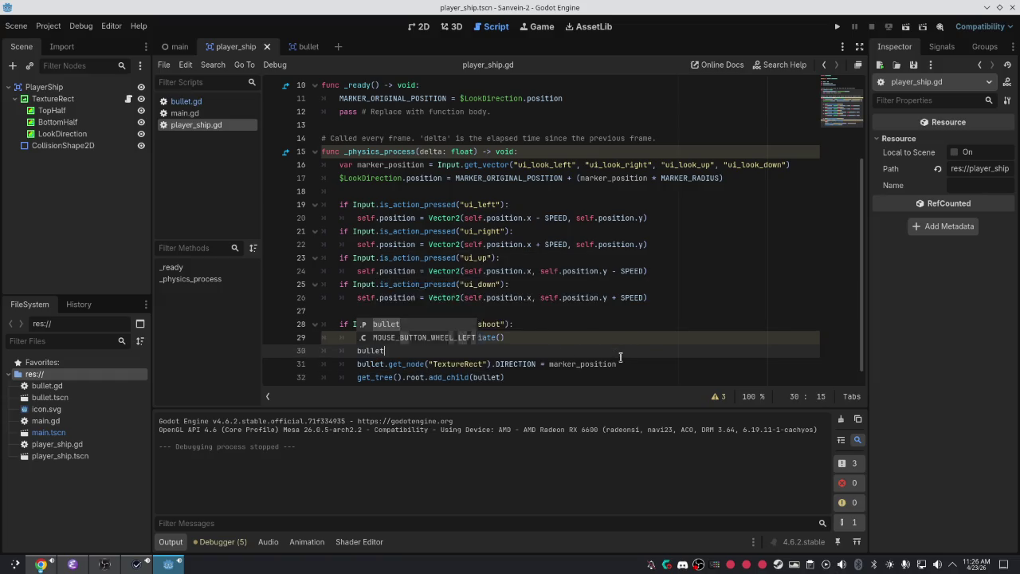
{"action": "type", "text": ".posito"}
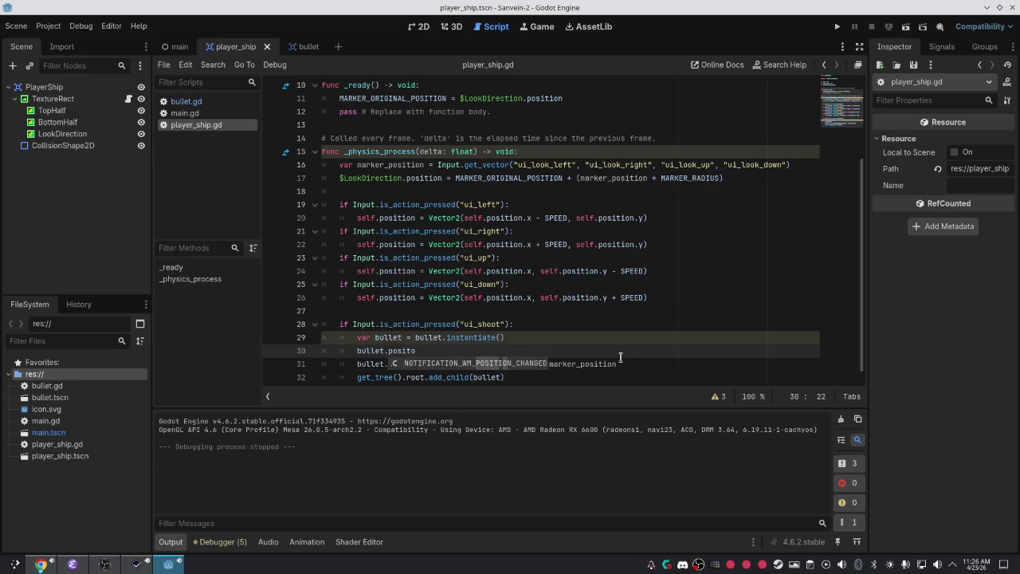
{"action": "key", "text": "BackSpace"}
{"action": "type", "text": "ion = "}
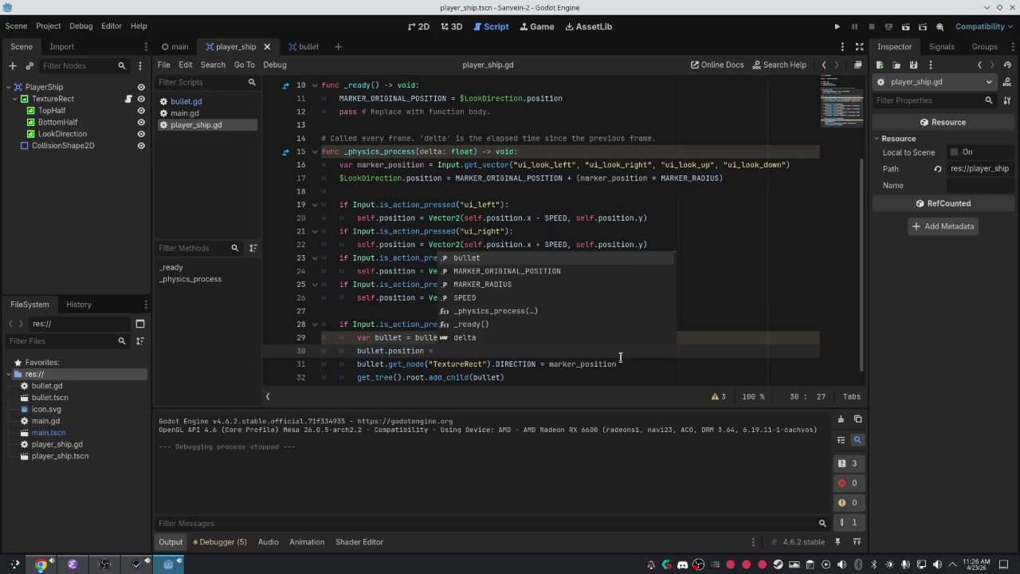
{"action": "type", "text": "self.posit"}
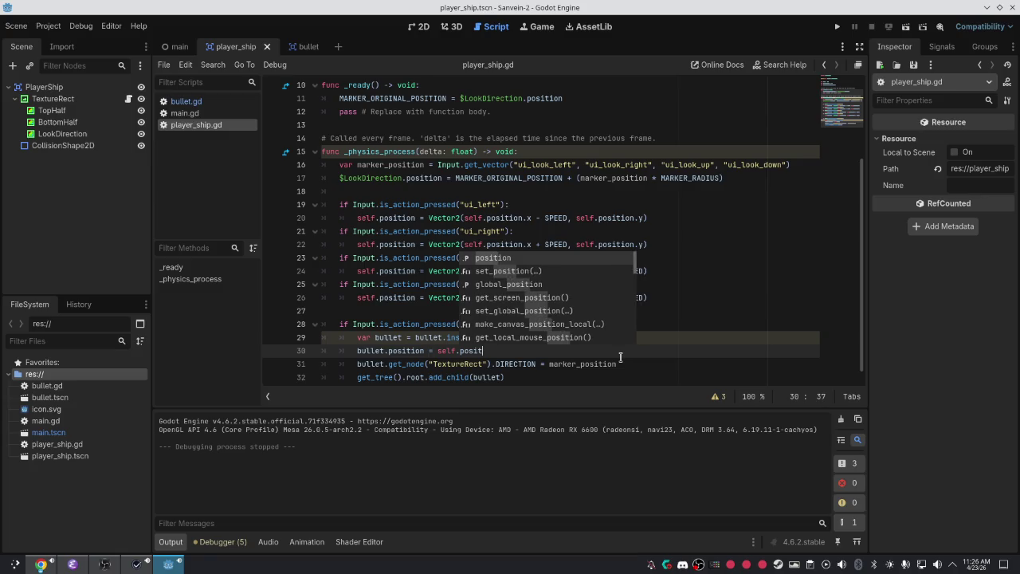
{"action": "type", "text": "ion"}
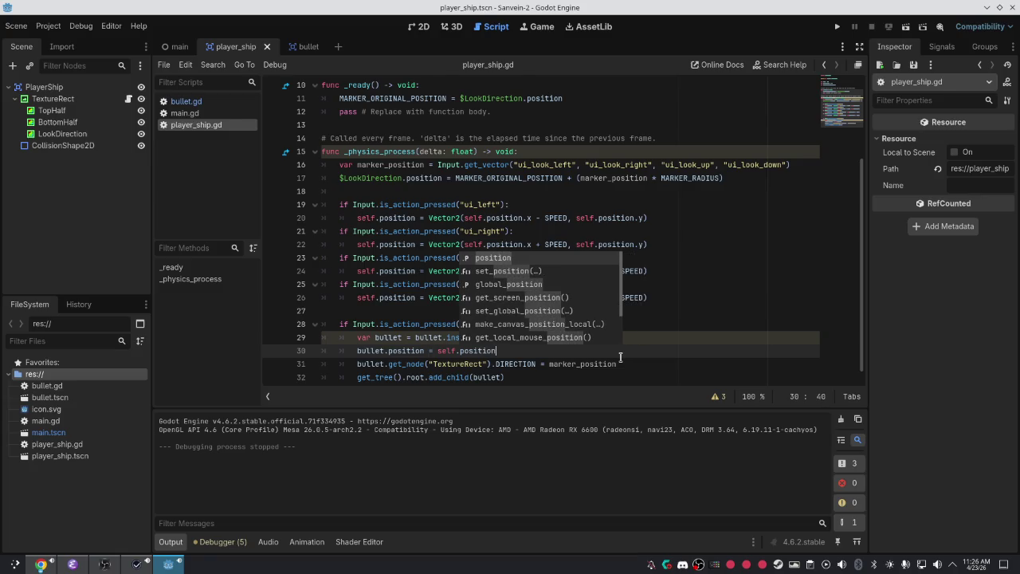
{"action": "left_click", "coordinate": [620, 359]}
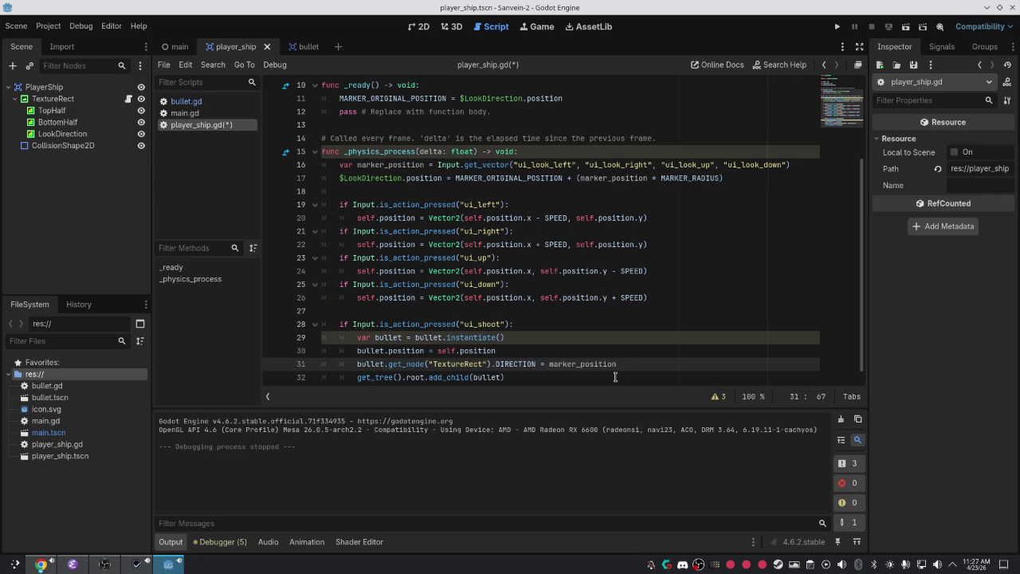
{"action": "left_click", "coordinate": [549, 363]}
Append .normalized() to marker_position on line 31 and save player_ship.gd
{"action": "left_click", "coordinate": [627, 364]}
{"action": "type", "text": "norm"}
{"action": "key", "text": "Return"}
{"action": "key", "text": "ctrl+s"}
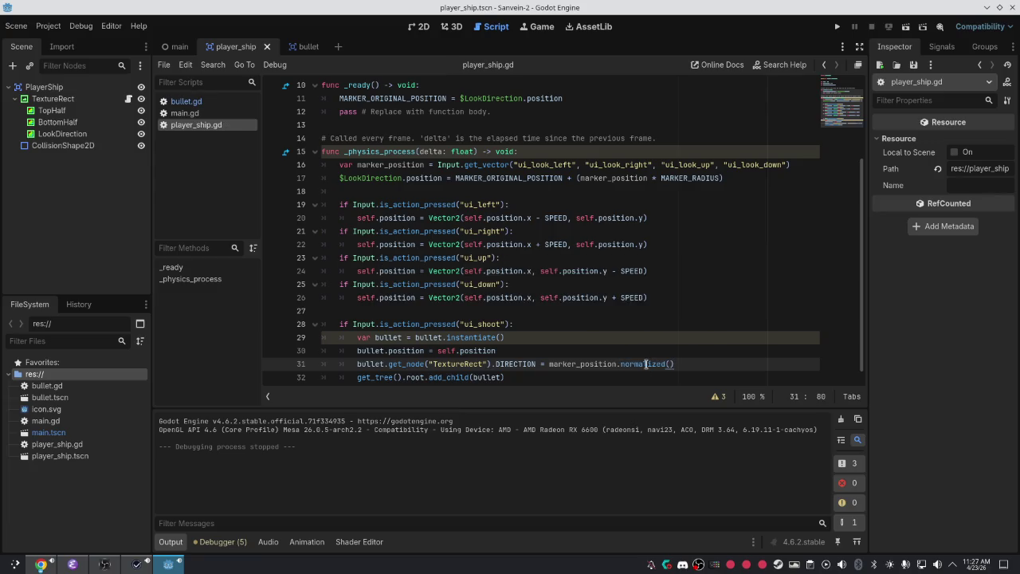
Select and delete the .normalized() call, leaving DIRECTION as plain marker_position
{"action": "mouse_move", "coordinate": [646, 363]}
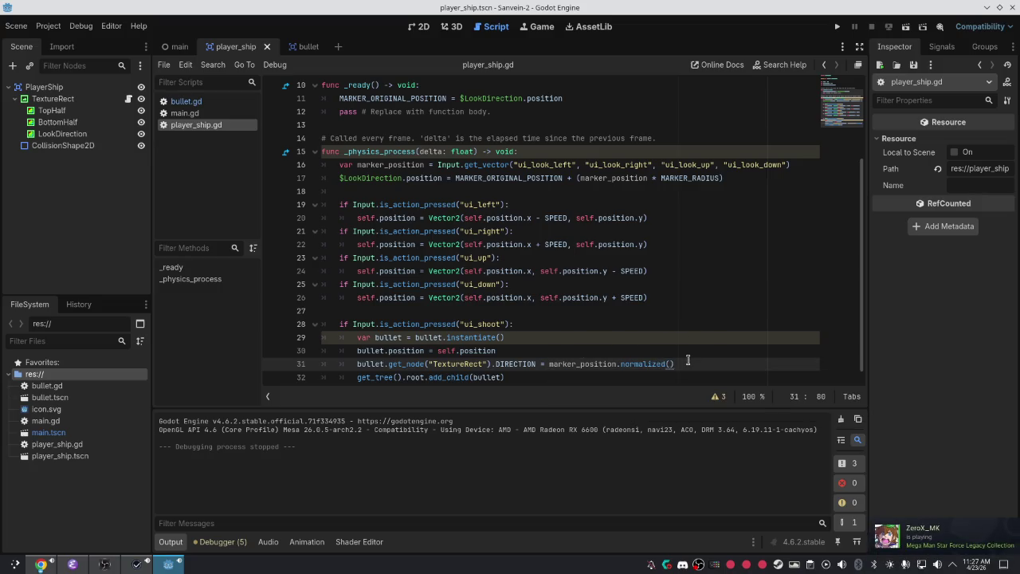
{"action": "double_click", "coordinate": [638, 365]}
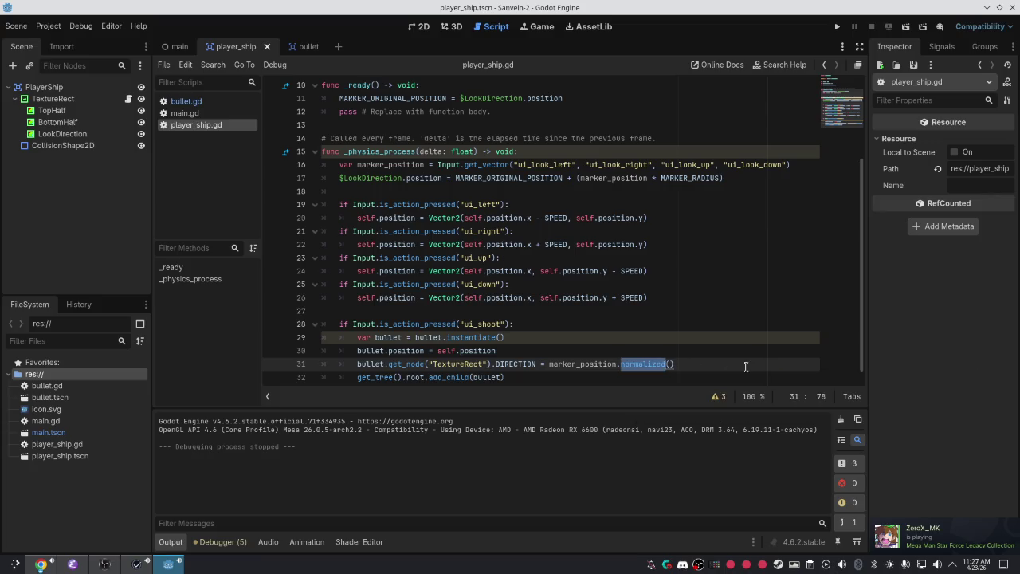
{"action": "left_click", "coordinate": [694, 363]}
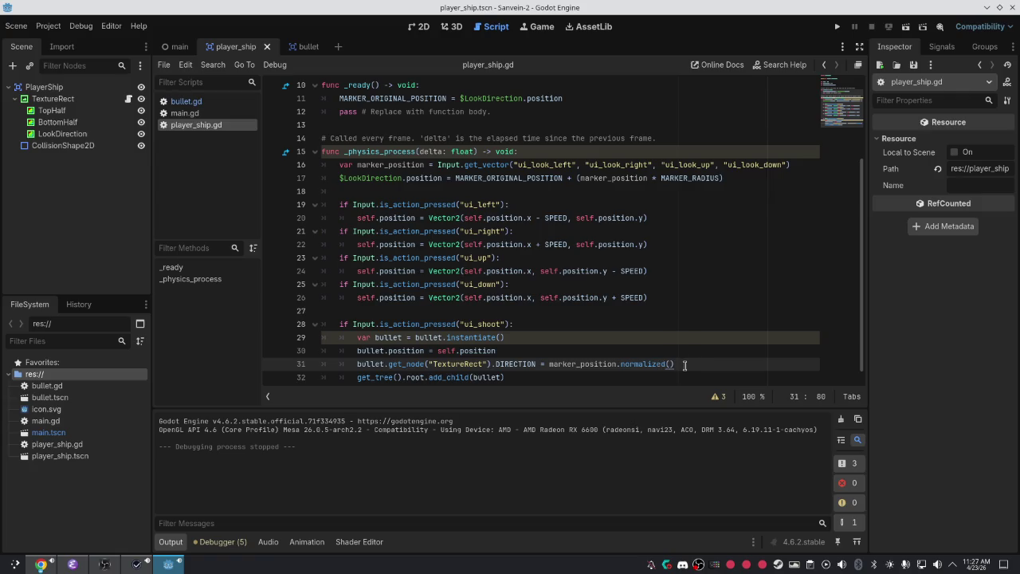
{"action": "left_click_drag", "start_coordinate": [682, 364], "coordinate": [589, 368]}
{"action": "left_click", "coordinate": [558, 366]}
{"action": "mouse_move", "coordinate": [677, 363]}
{"action": "left_mouse_down"}
{"action": "mouse_move", "coordinate": [642, 355]}
{"action": "mouse_move", "coordinate": [650, 364]}
{"action": "mouse_move", "coordinate": [617, 364]}
{"action": "left_mouse_up"}
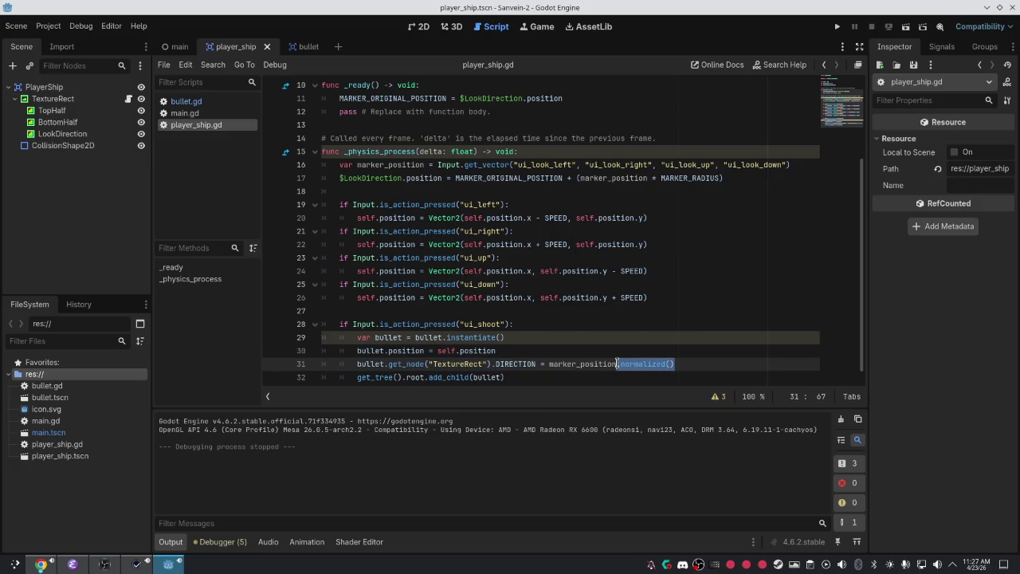
{"action": "key", "text": "BackSpace"}
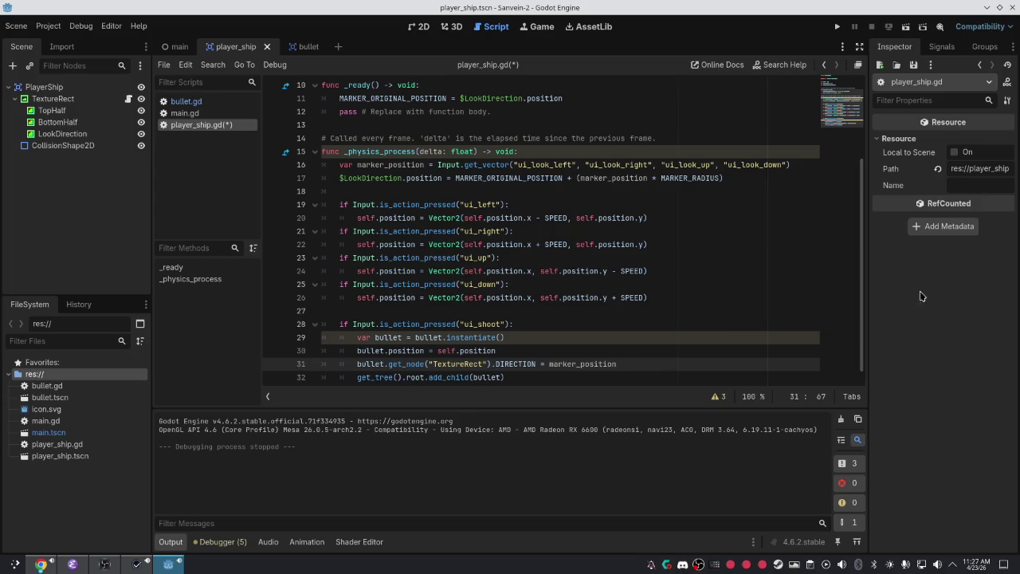
{"action": "key", "text": "alt+Tab"}
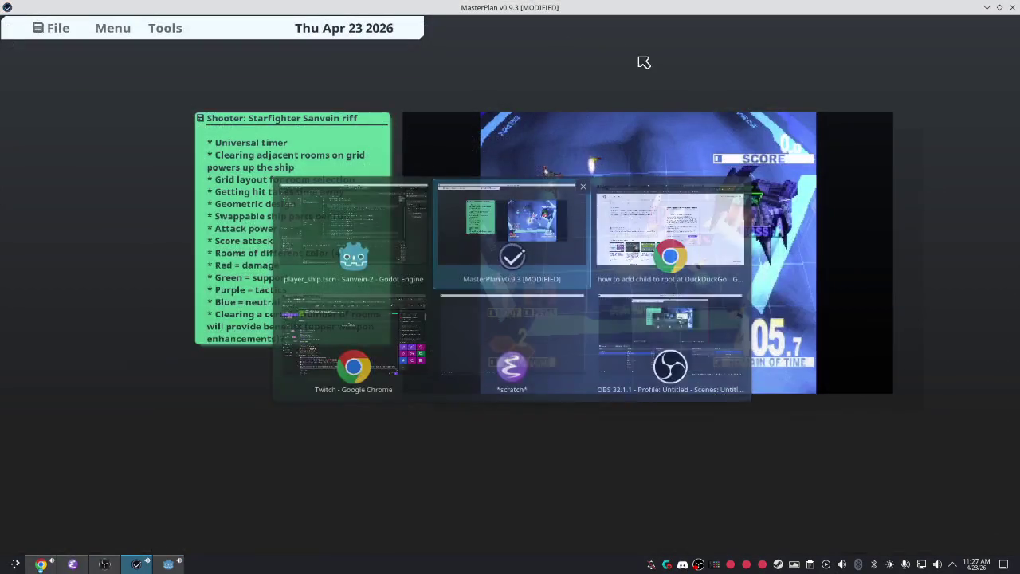
{"action": "key", "text": "alt+Tab"}
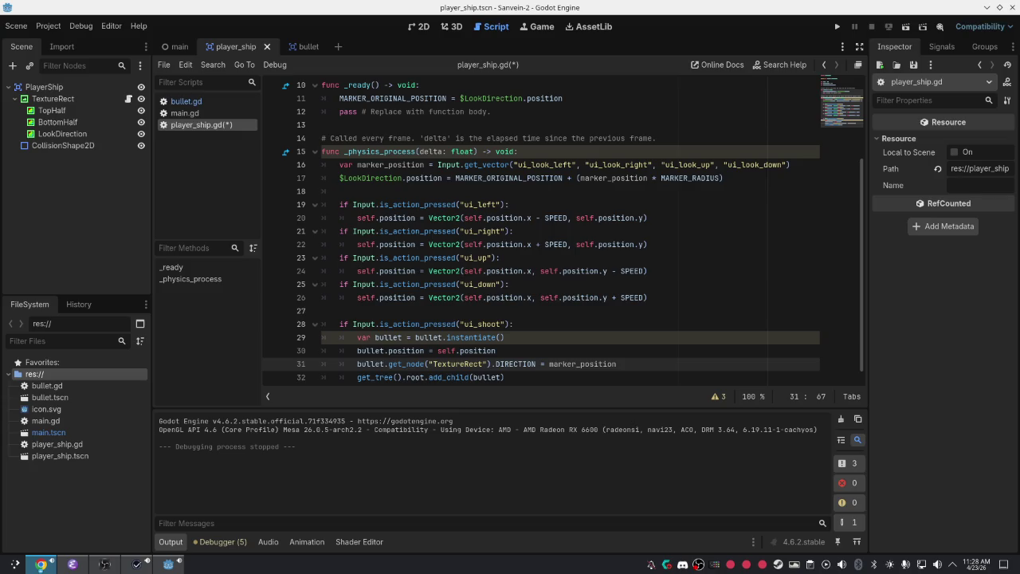
Review lines 30–32 of player_ship.gd: the bullet position, DIRECTION and add_child lines
{"action": "left_click", "coordinate": [680, 325]}
{"action": "left_click", "coordinate": [454, 364]}
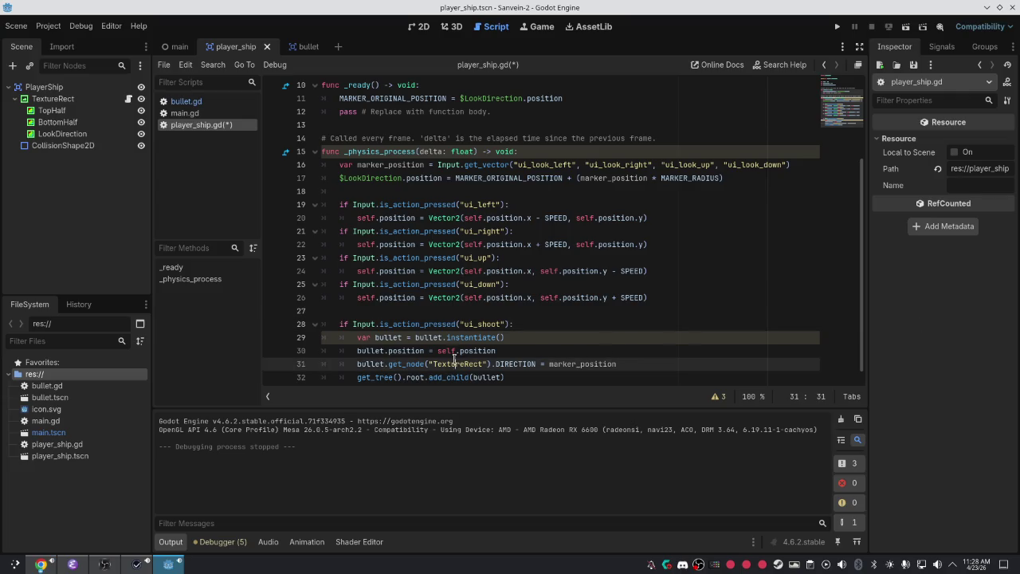
{"action": "scroll", "coordinate": [589, 279], "scroll_direction": "down", "scroll_amount": 1}
{"action": "left_click", "coordinate": [532, 351]}
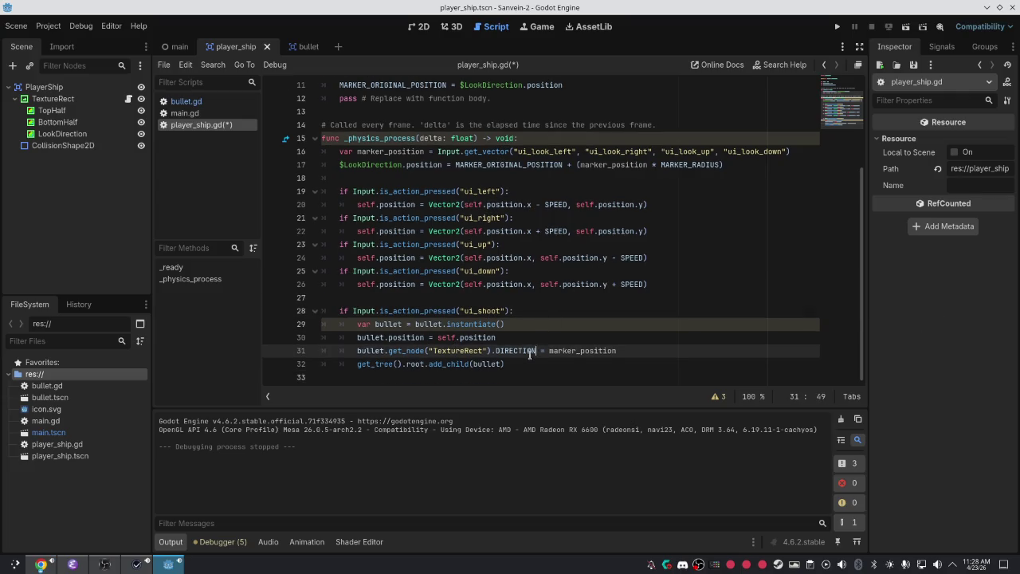
{"action": "left_click", "coordinate": [432, 364]}
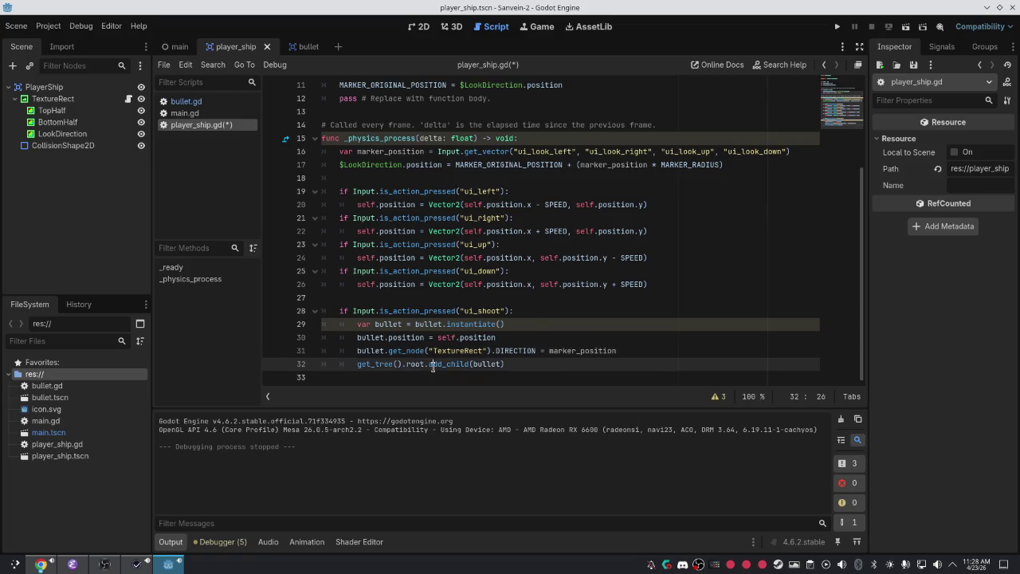
{"action": "left_click", "coordinate": [465, 360]}
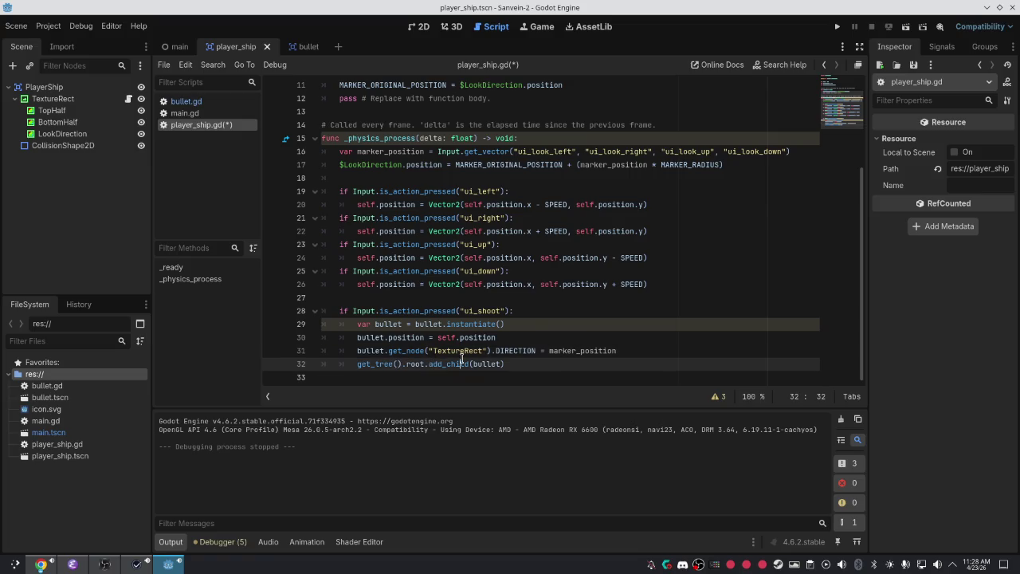
{"action": "left_click", "coordinate": [440, 340]}
{"action": "left_click", "coordinate": [412, 337]}
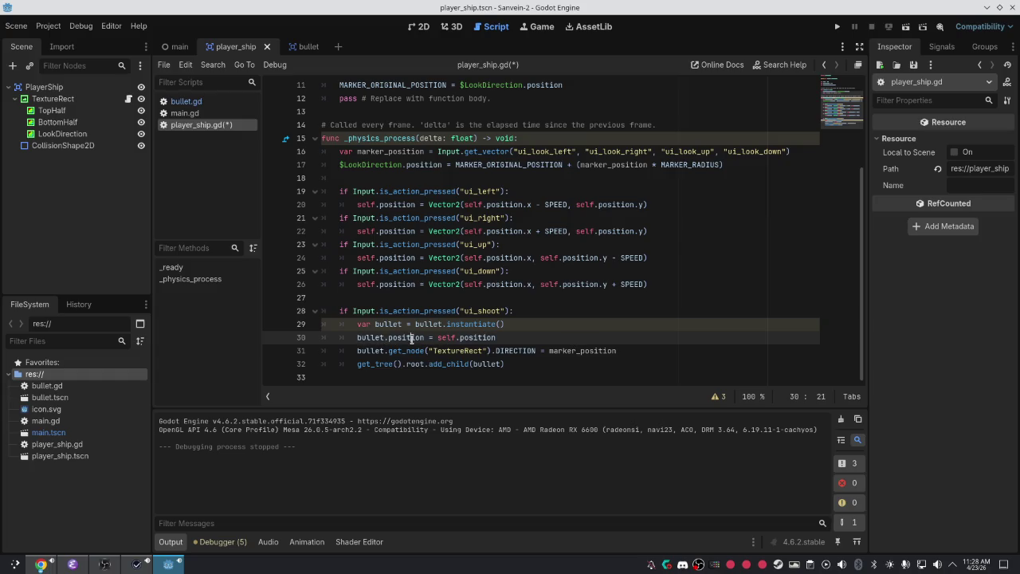
{"action": "left_click", "coordinate": [479, 337]}
Open bullet.gd from the Bullet scene and inspect line 13, 'self.position += DIRECTION * SPEED'
{"action": "left_click", "coordinate": [301, 46]}
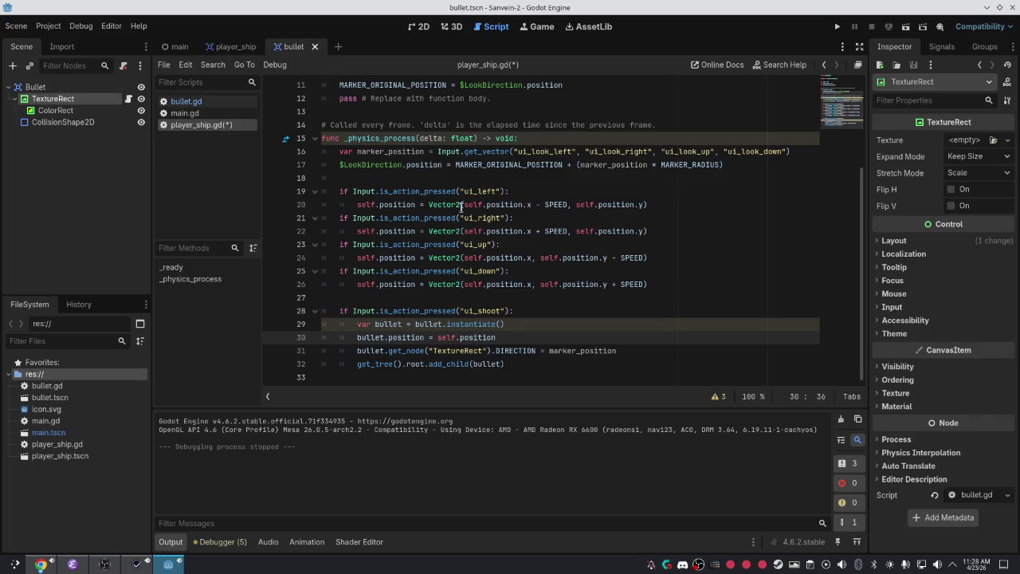
{"action": "left_click", "coordinate": [195, 101]}
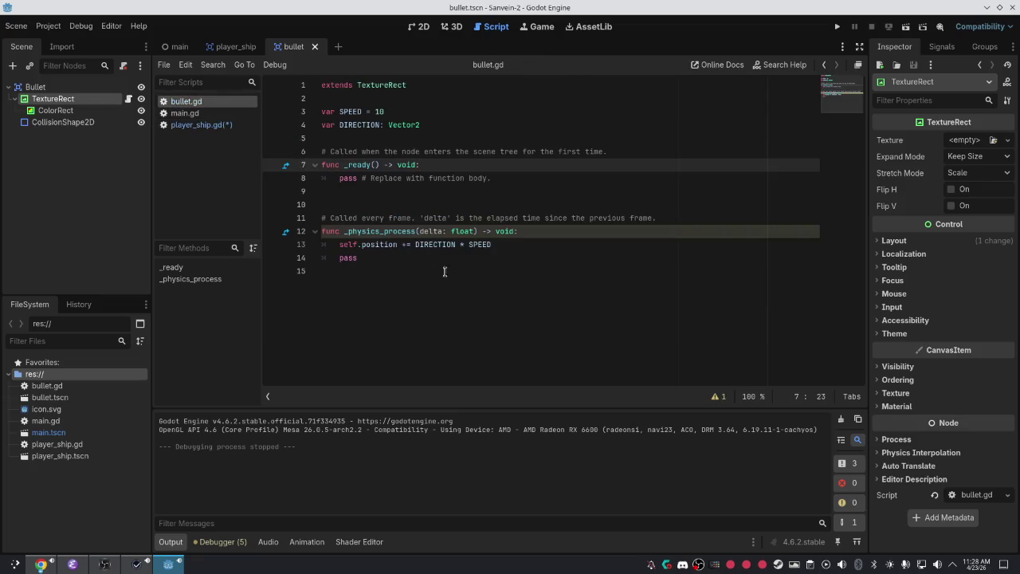
{"action": "left_click", "coordinate": [443, 244]}
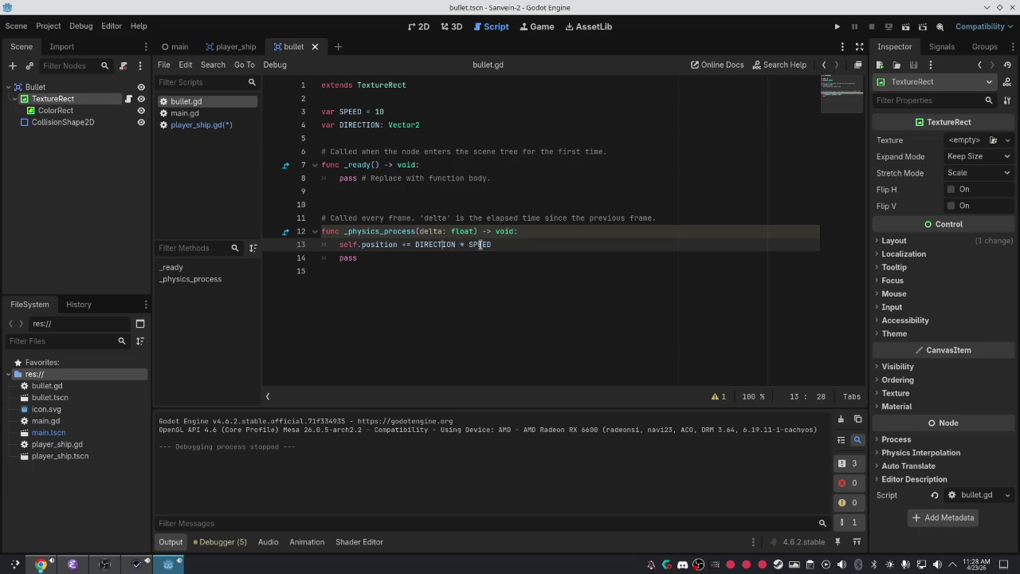
{"action": "left_click", "coordinate": [482, 245]}
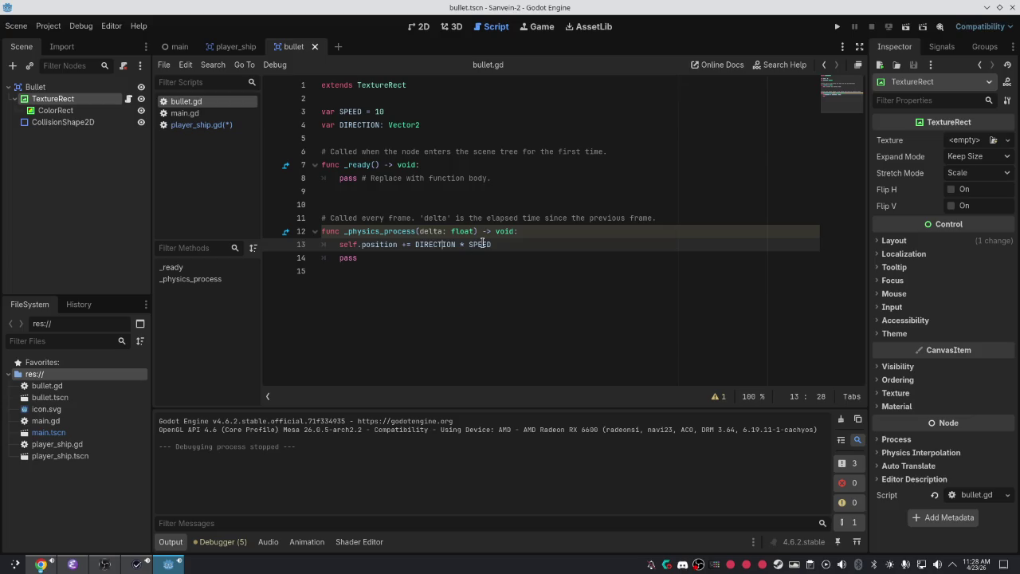